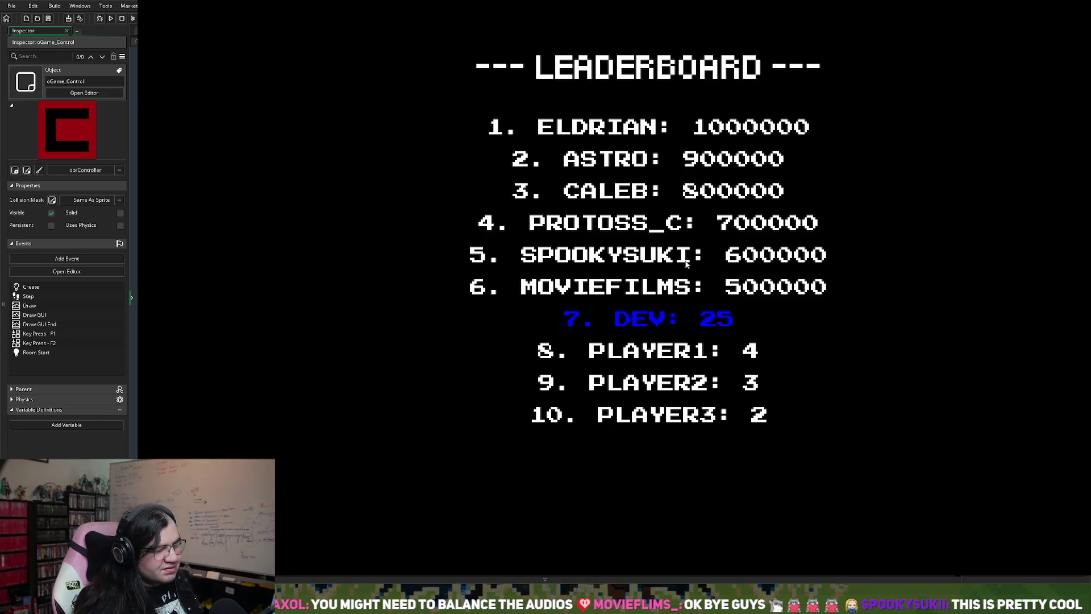
- Close the game, delete the commented-out //var _wave and //merge_colour lines, and save the Draw code
key("Escape")
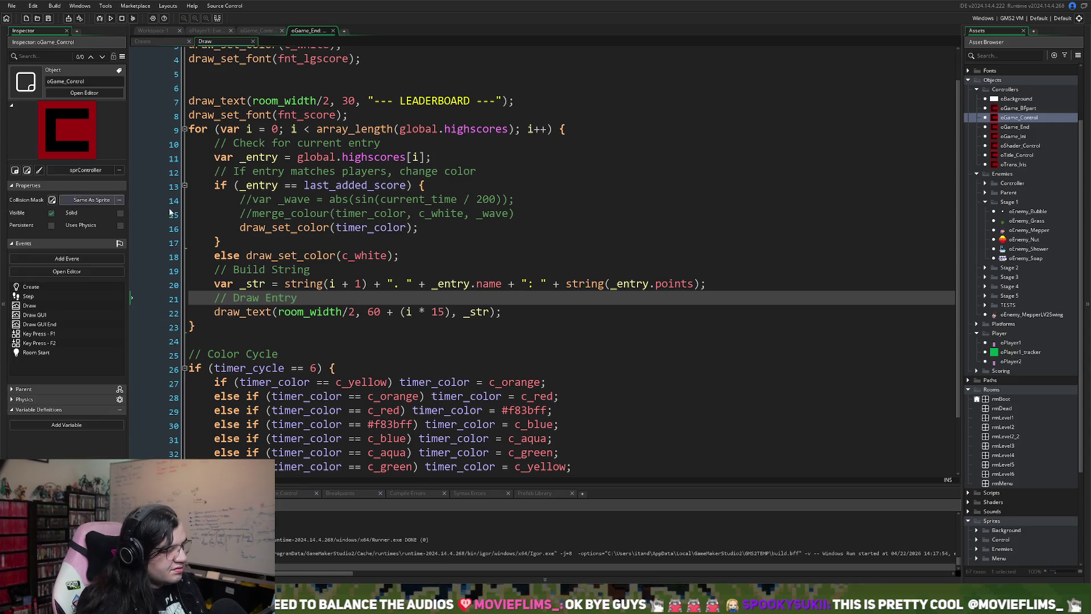
left_click(316, 200)
key("shift+Down")
key("shift+Down")
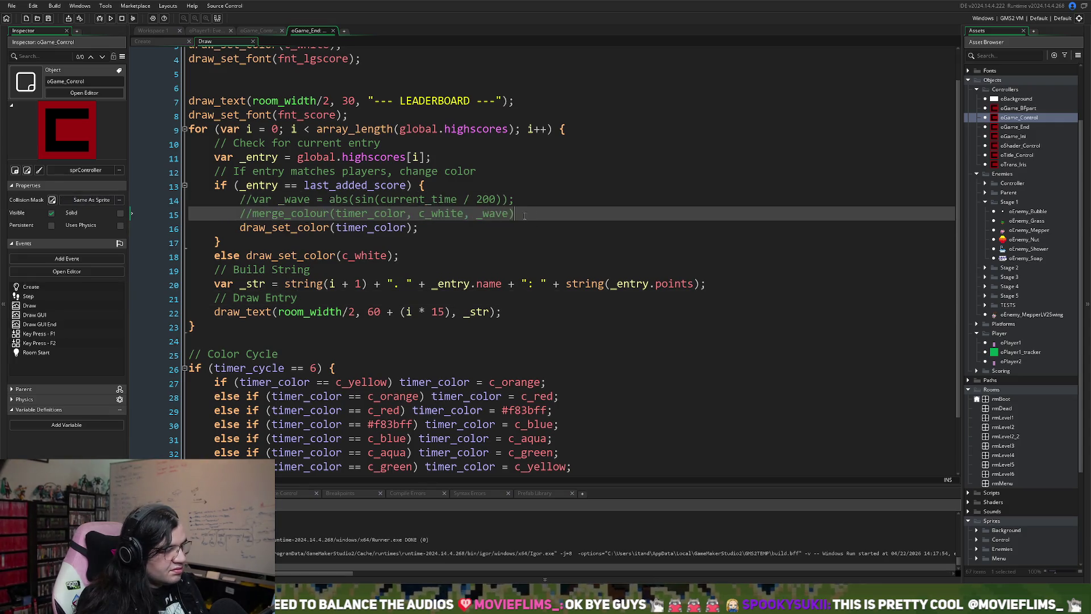
key("BackSpace")
key("BackSpace")
key("BackSpace")
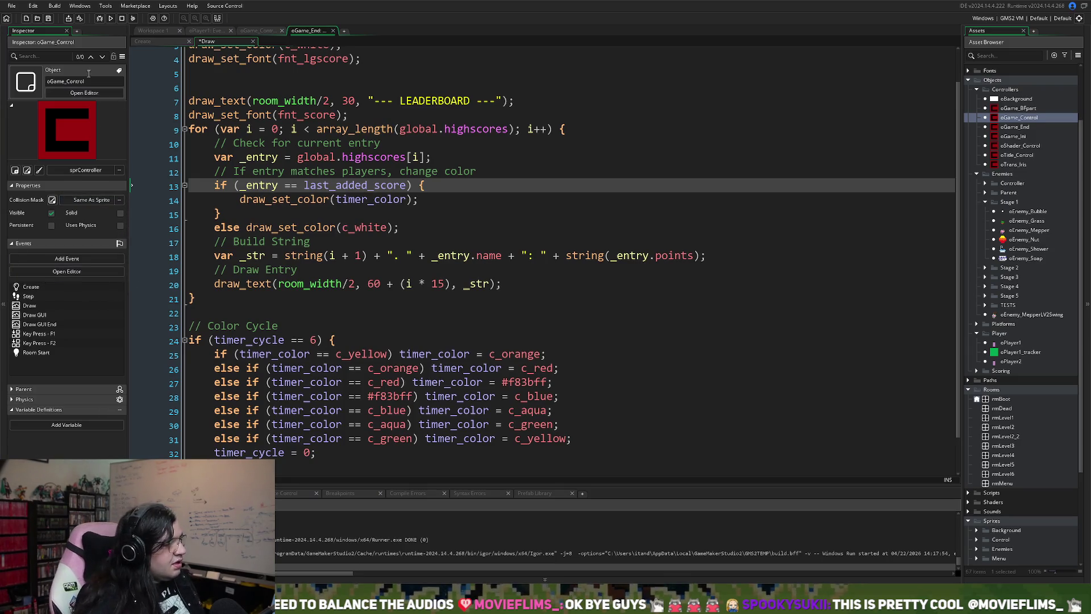
left_click(49, 20)
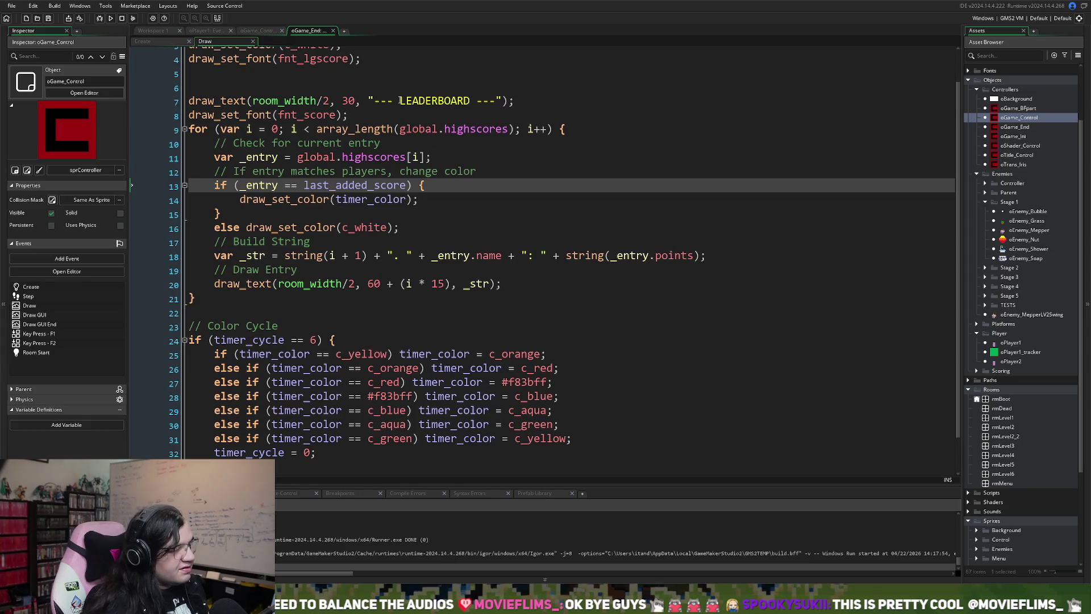
left_click_drag(400, 101, 374, 103)
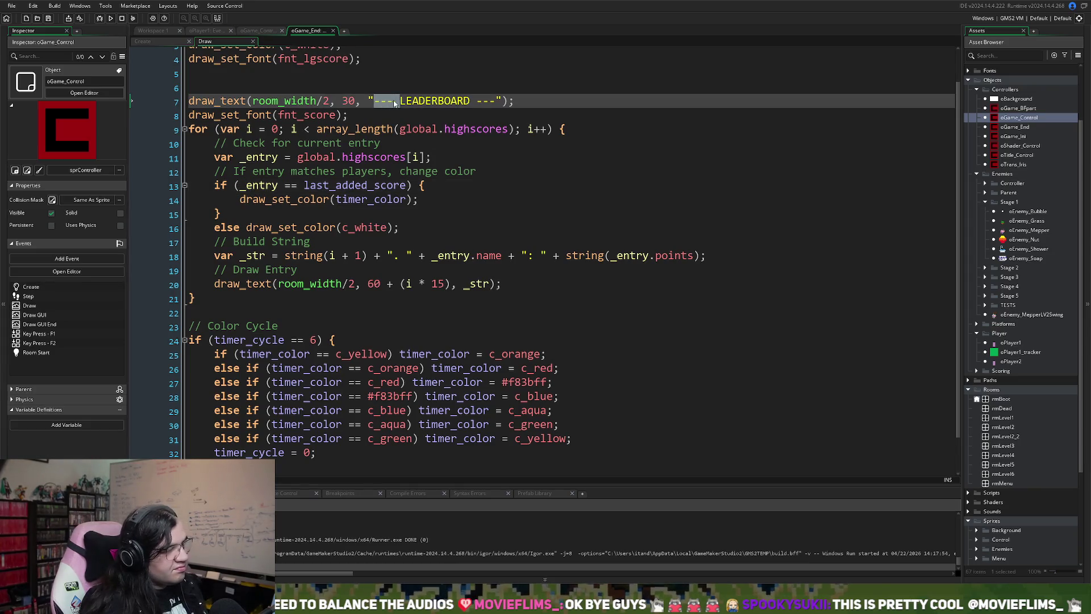
- Strip the dashes around LEADERBOARD on line 7, then view oGame_Control's Create event code
key("BackSpace")
left_click_drag(476, 101, 445, 102)
key("BackSpace")
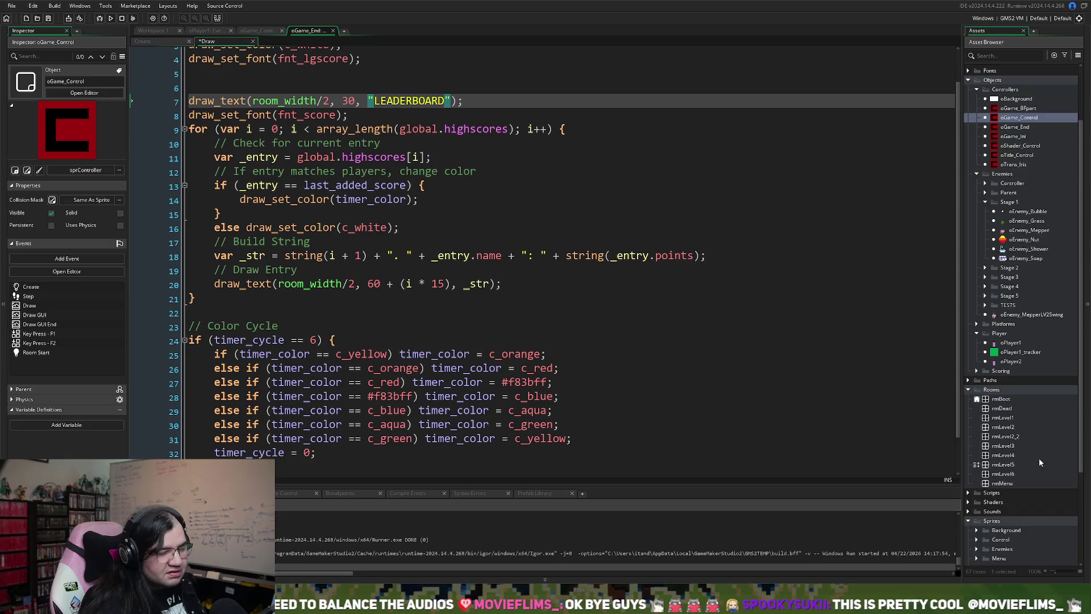
scroll(998, 452, "down", 5)
scroll(997, 450, "up", 5)
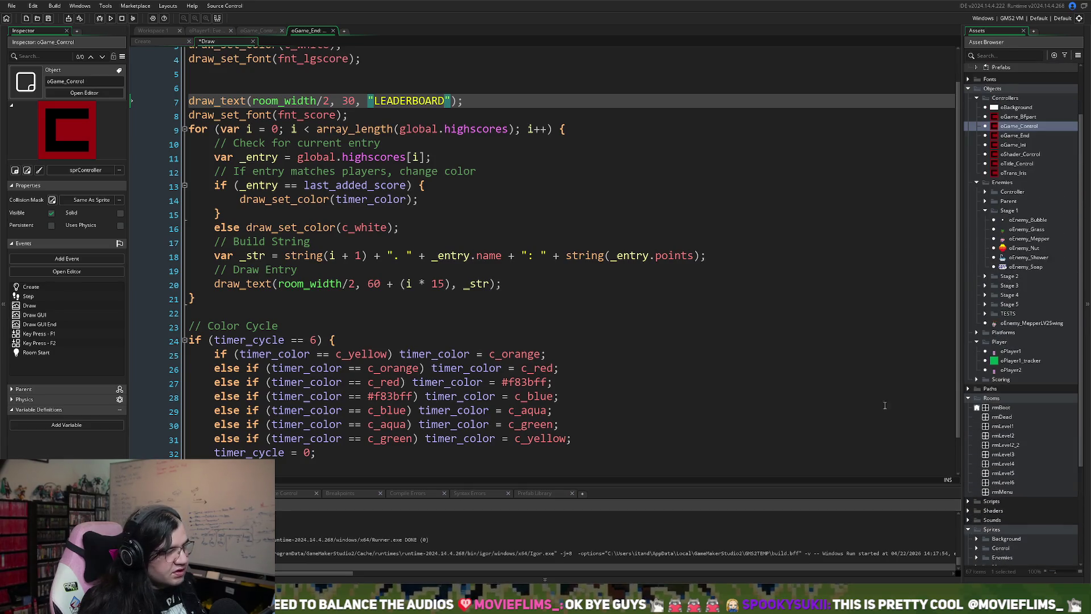
left_click(149, 41)
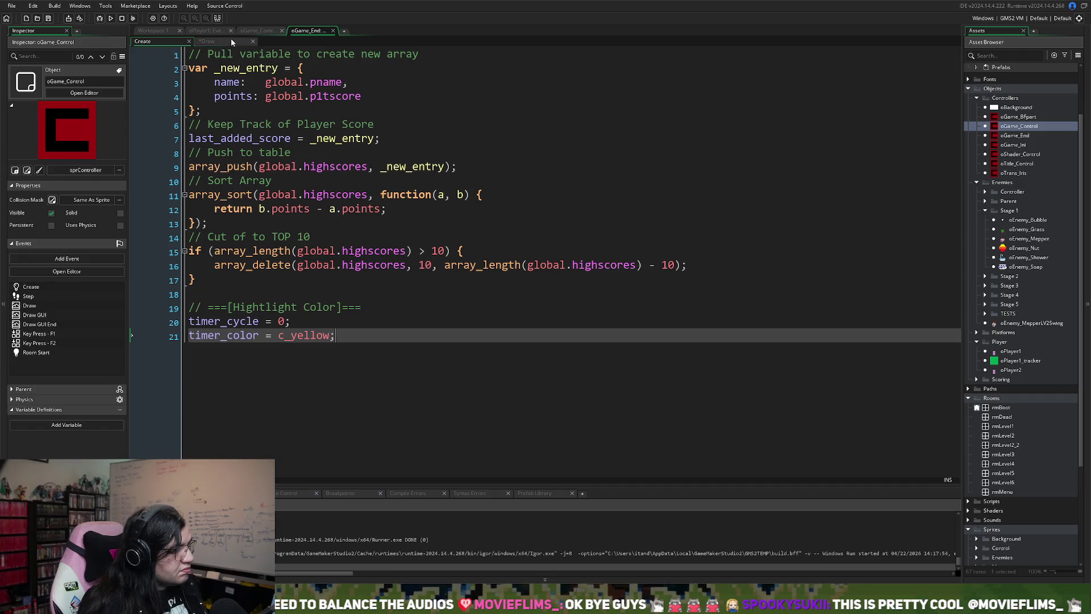
- Back in the Draw event, delete the empty line 6 above the LEADERBOARD draw_text call
left_click(229, 42)
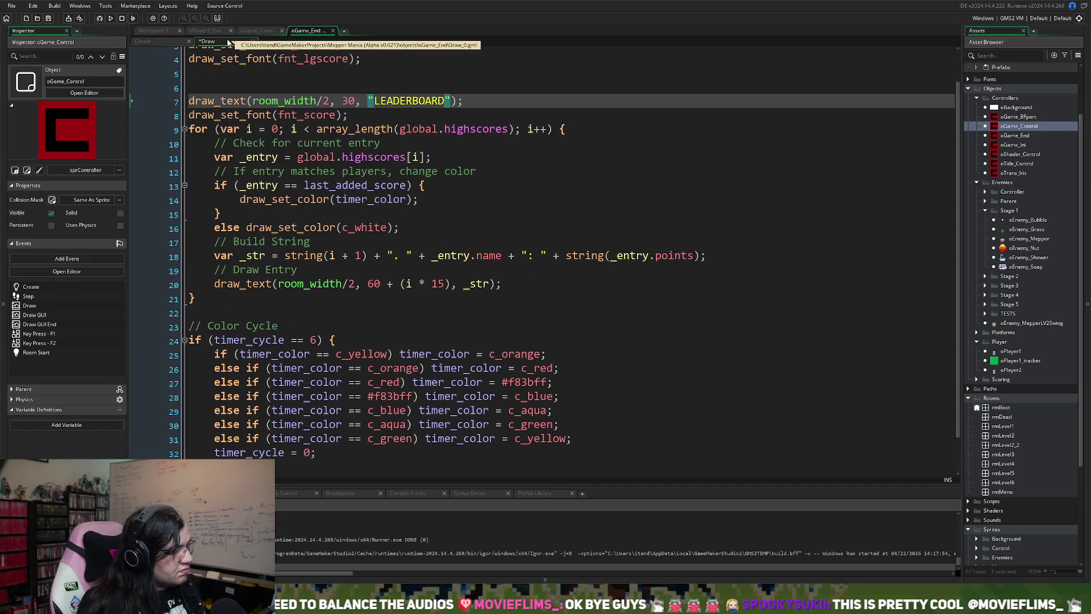
scroll(300, 123, "up", 1)
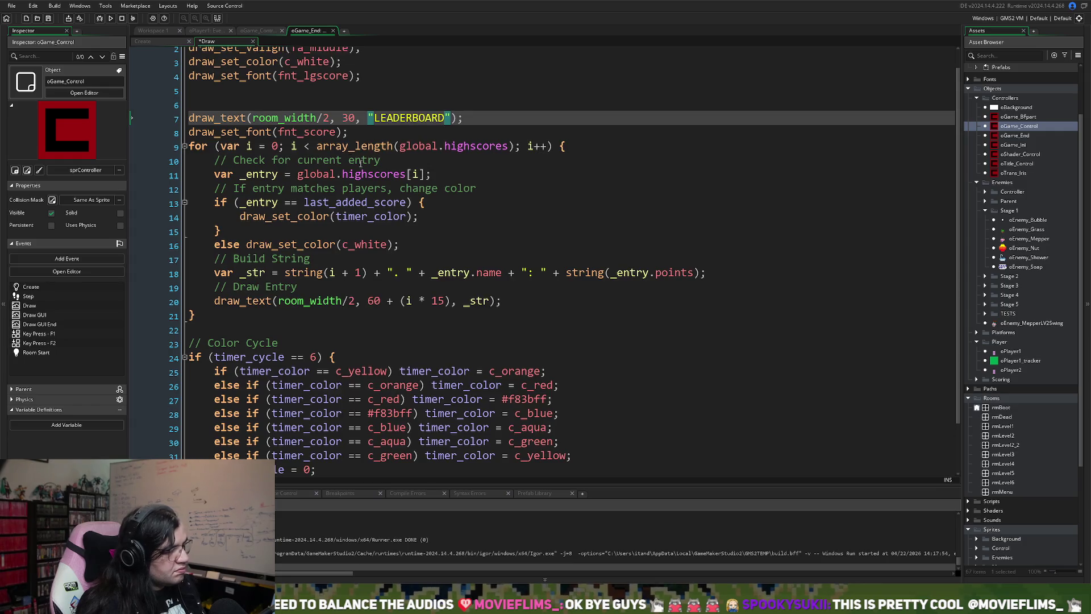
scroll(395, 177, "down", 1)
scroll(395, 177, "up", 2)
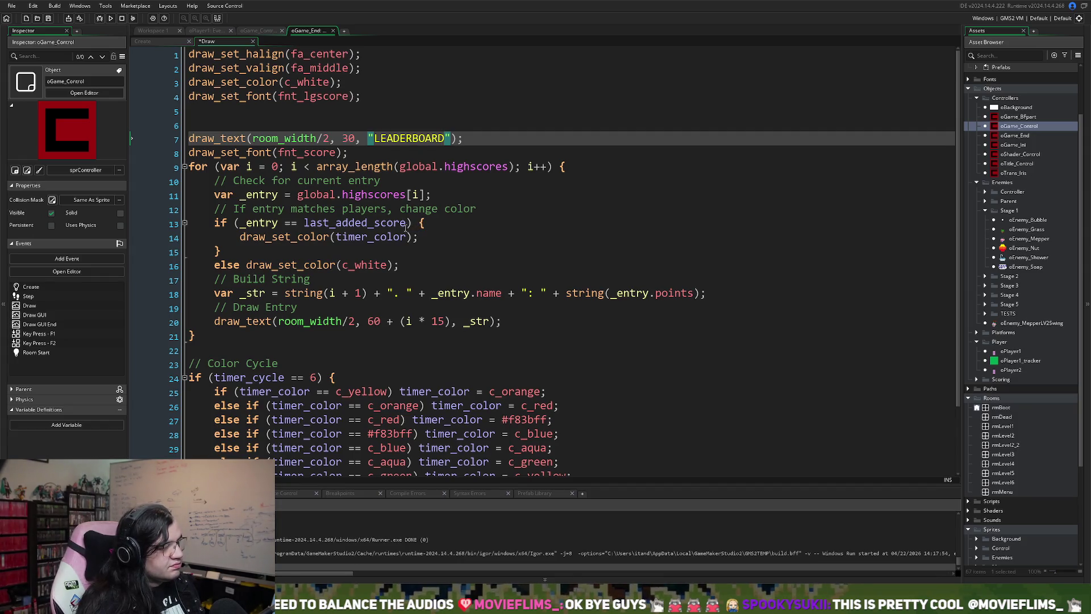
scroll(405, 226, "down", 3)
scroll(397, 233, "up", 2)
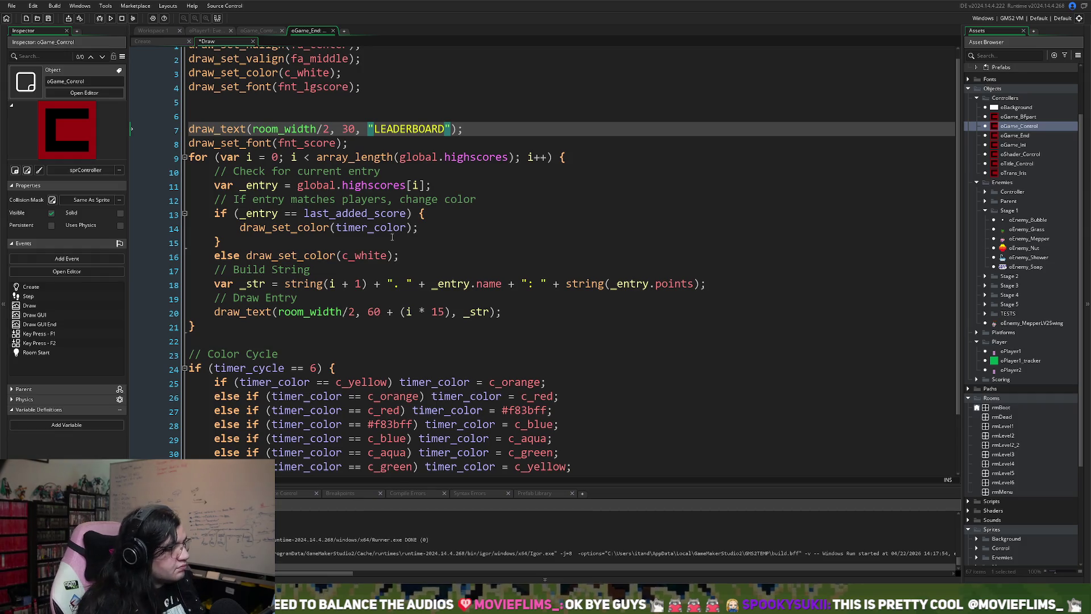
left_click(226, 116)
key("BackSpace")
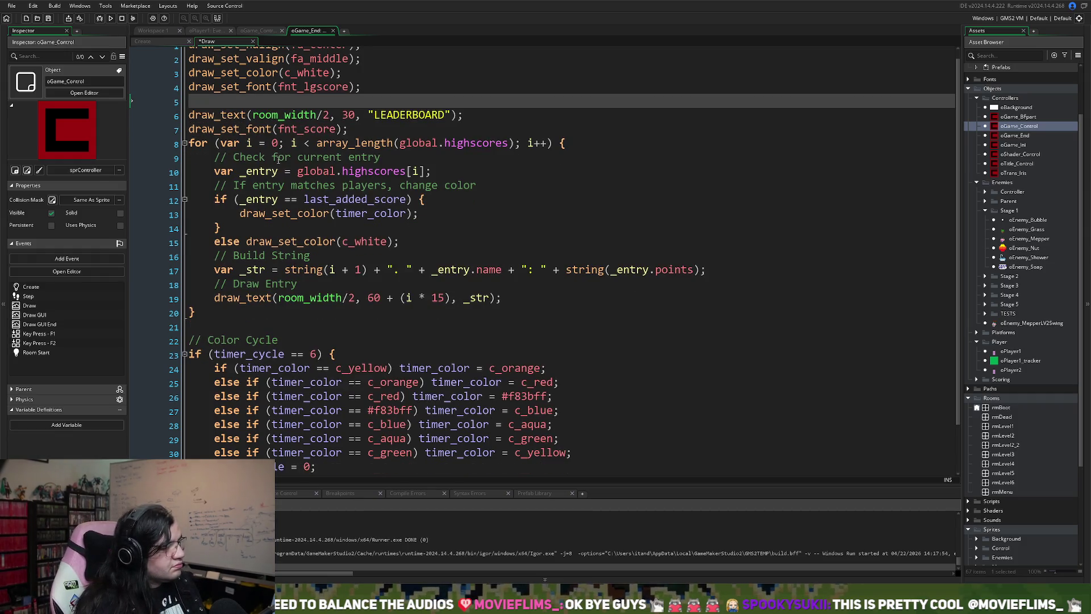
- Save the project and run it with F5
scroll(277, 159, "up", 1)
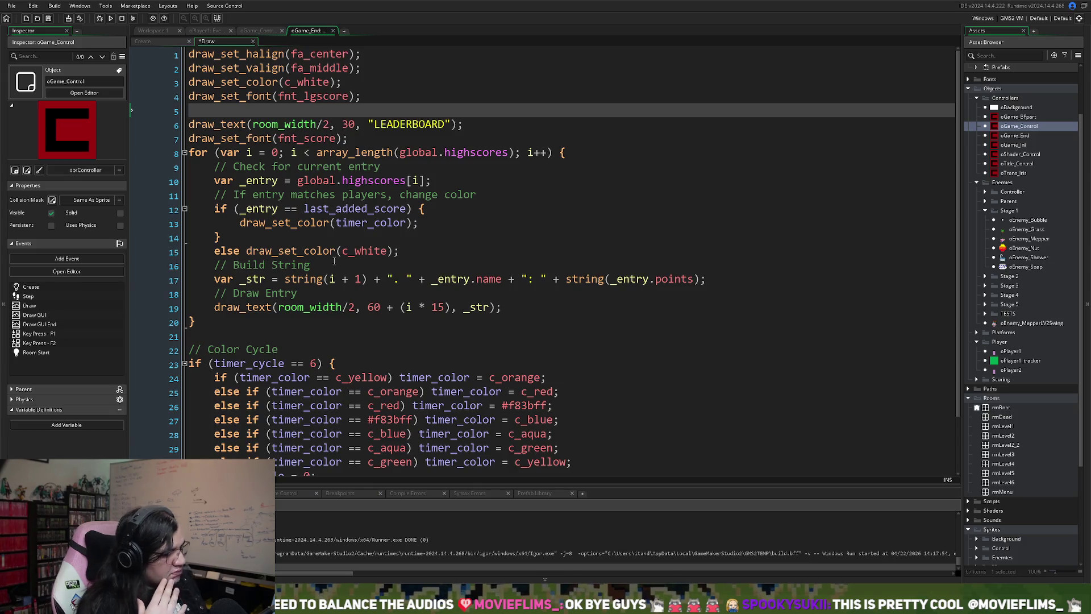
scroll(329, 259, "down", 2)
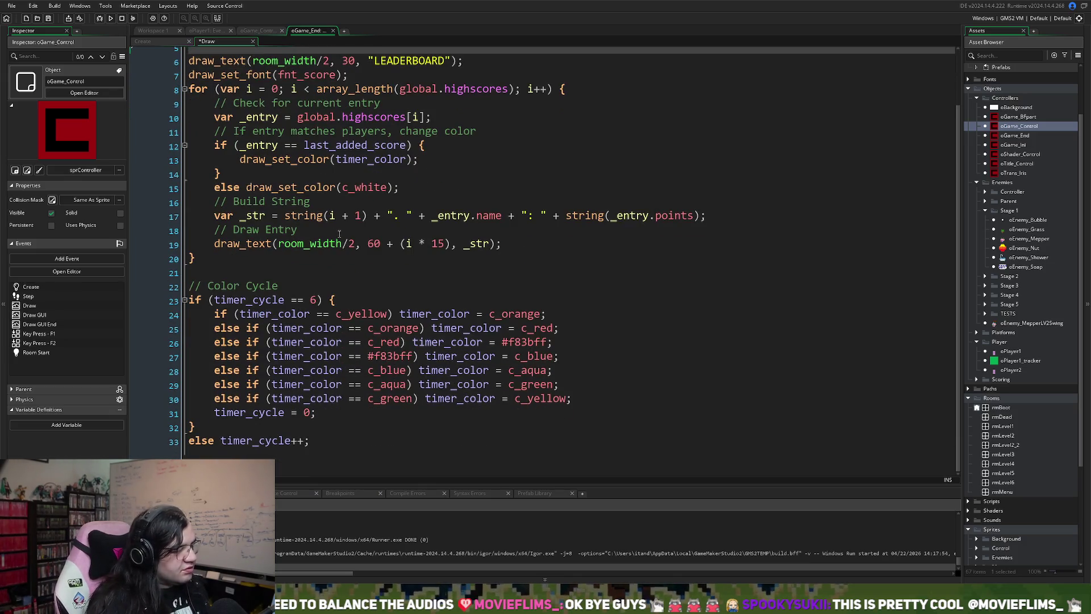
scroll(328, 247, "up", 2)
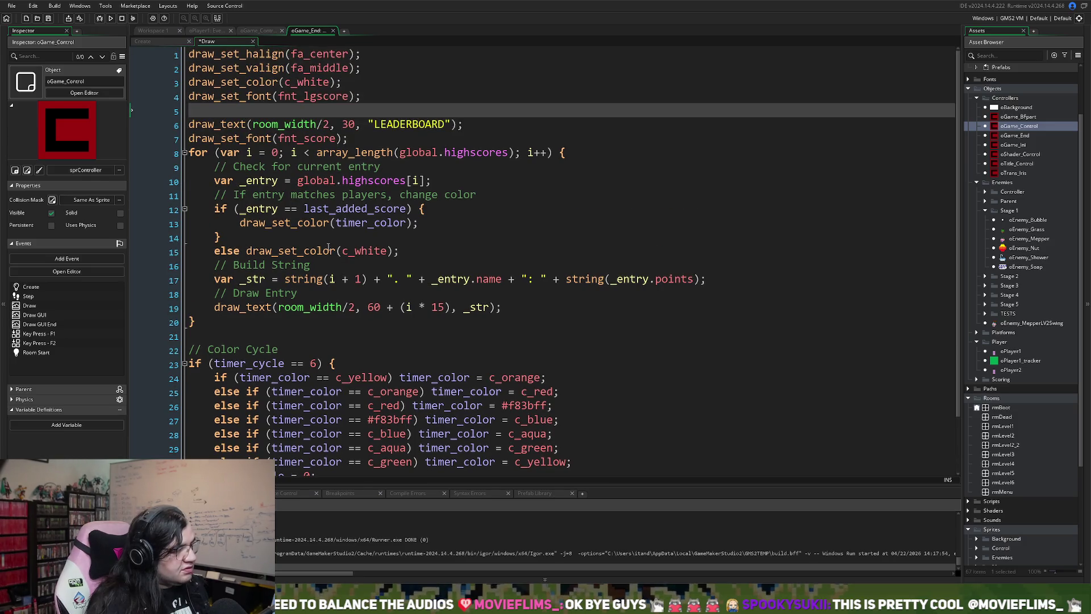
key("F5")
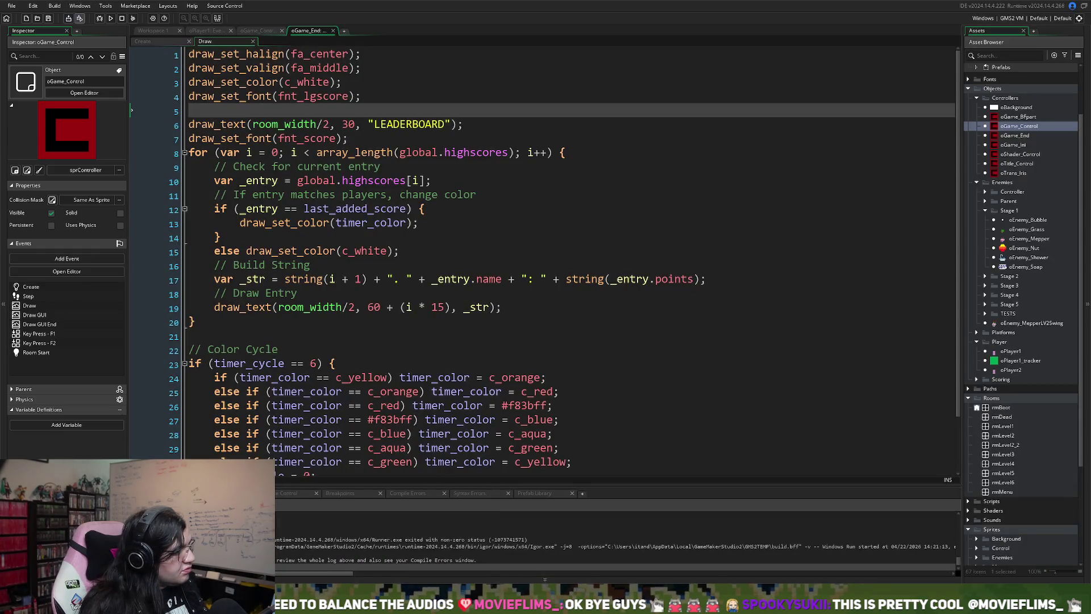
- Play to the leaderboard, confirm DEV's 625 entry is highlighted, then close the game
left_click(111, 19)
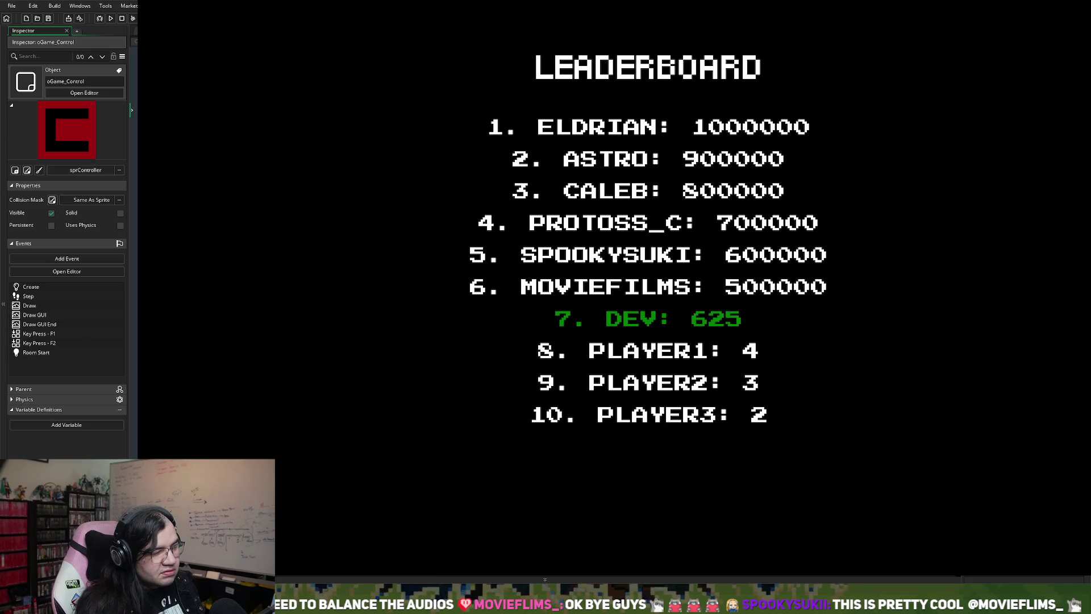
key("Escape")
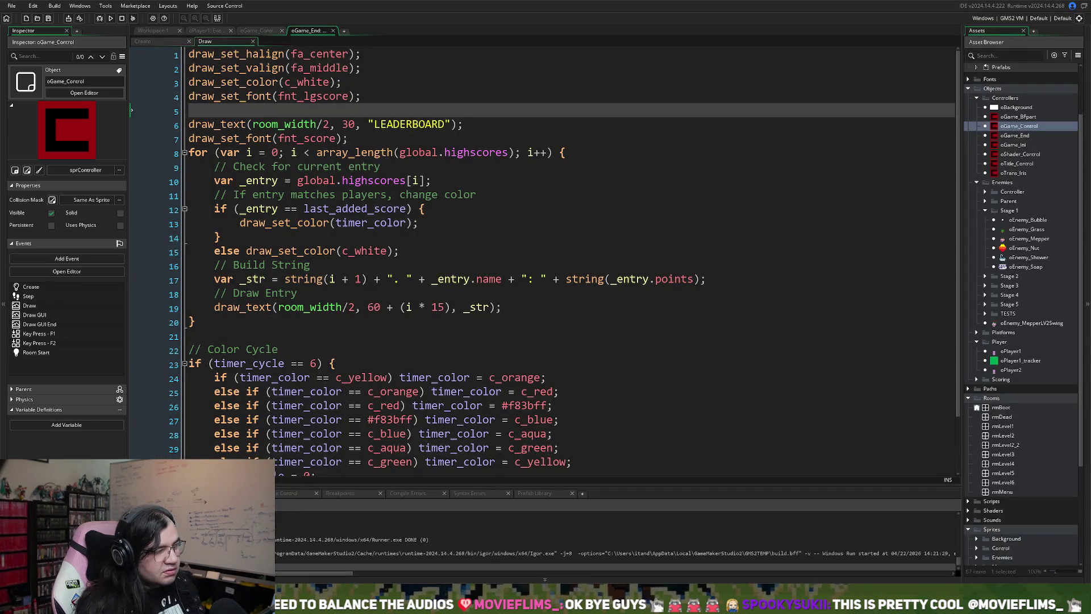
- Look over oGame_Control's rainbow colour code and the oGame_End leaderboard Draw code
left_click(257, 31)
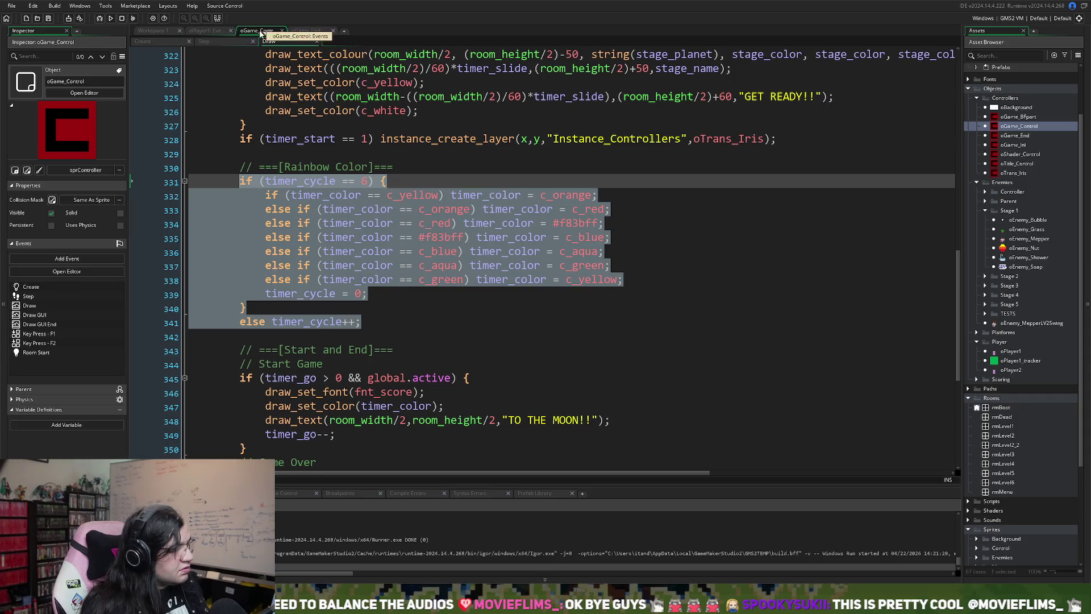
left_click(375, 279)
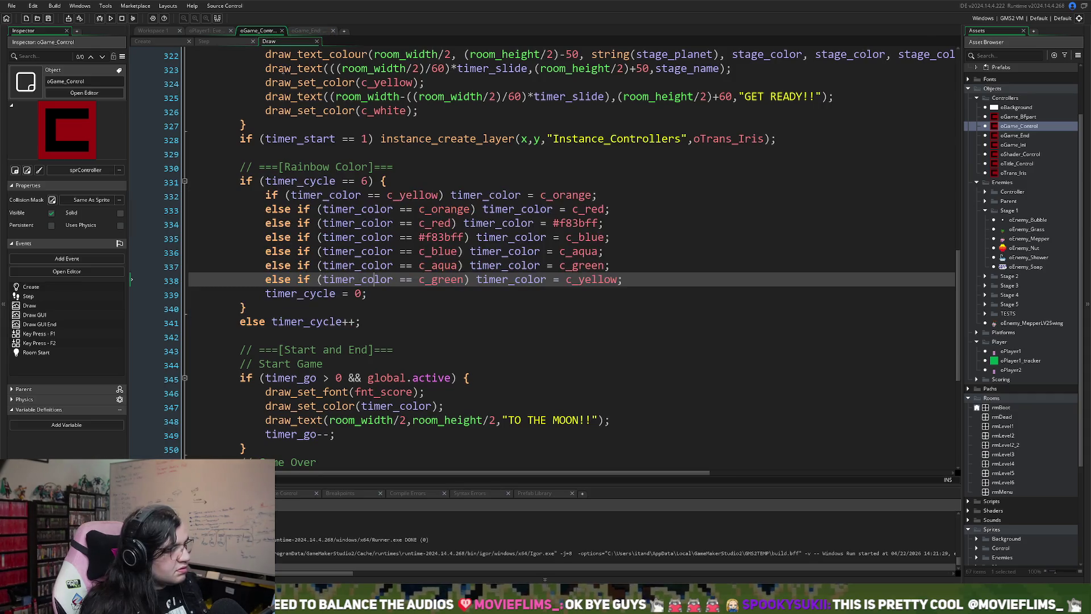
left_click(303, 32)
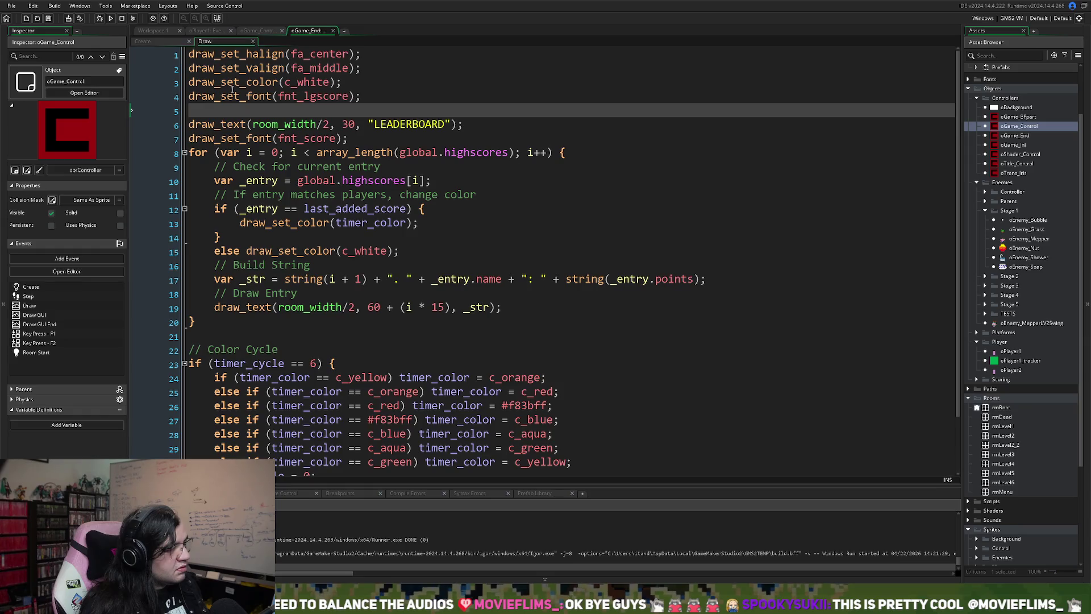
- In Workspace 1, check oGame_End's Key Press - R event code, then close it
left_click(160, 30)
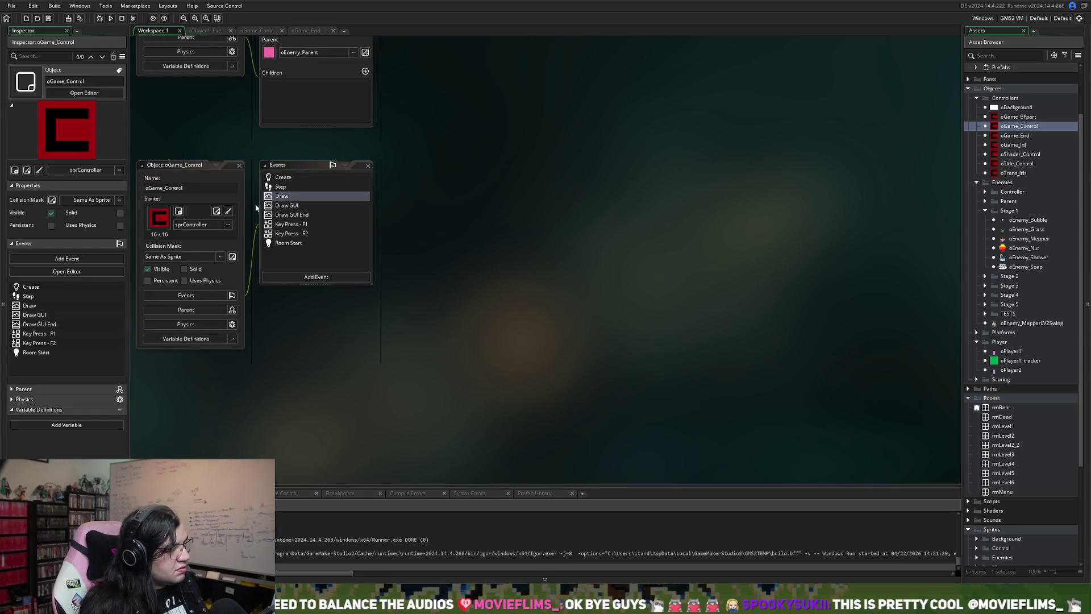
scroll(267, 207, "up", 3)
scroll(261, 199, "down", 6)
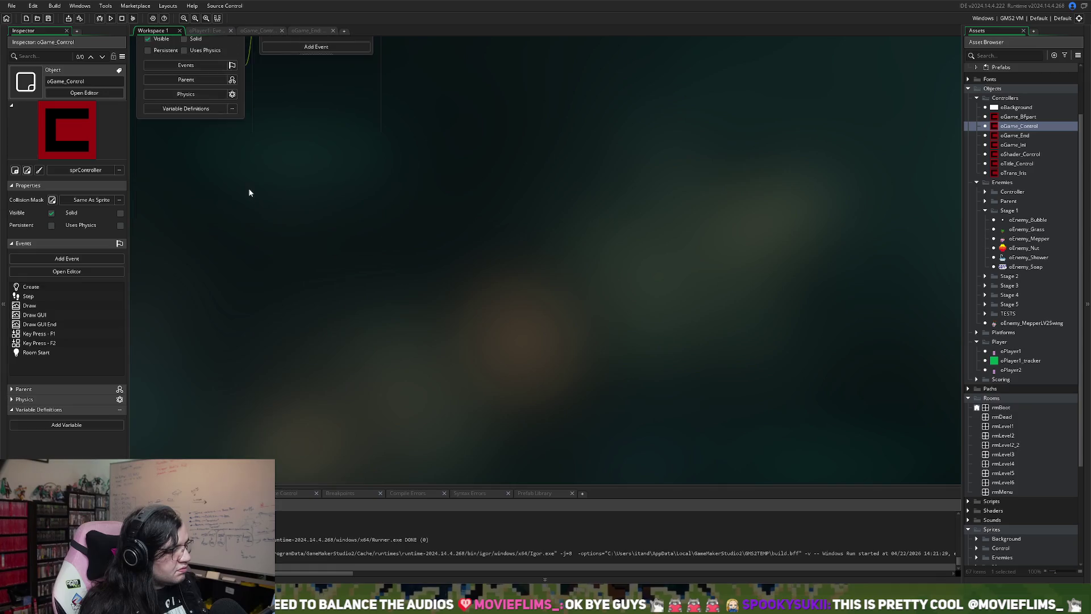
scroll(246, 189, "down", 3)
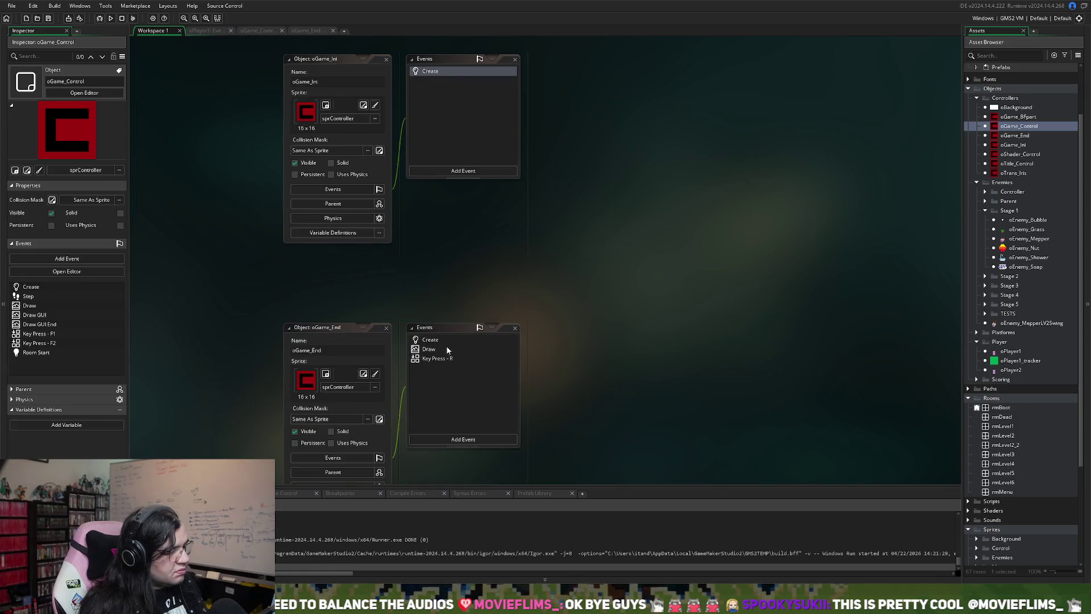
double_click(439, 359)
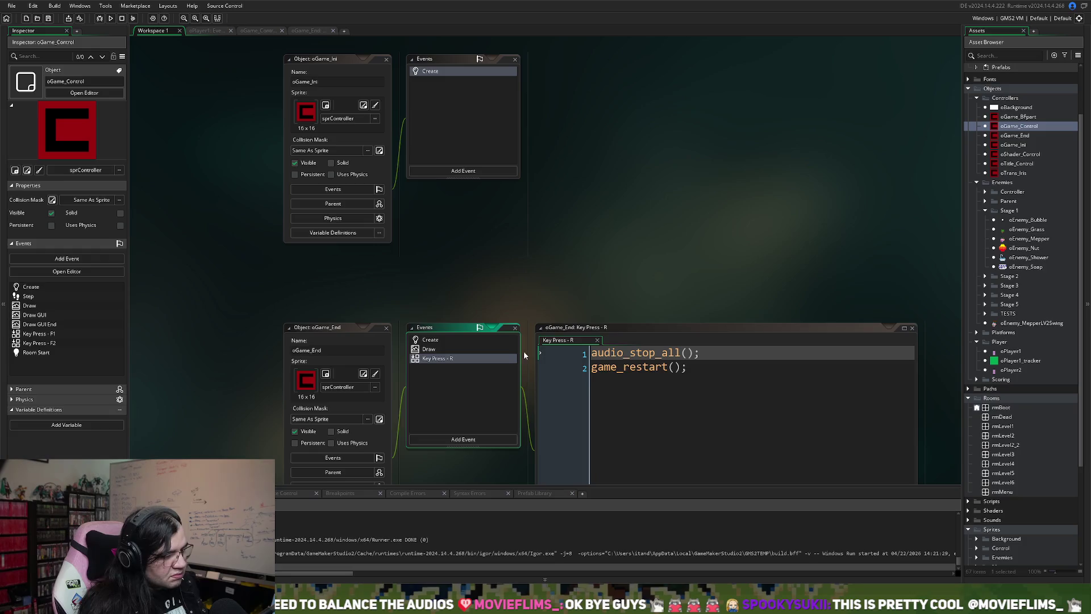
left_click(913, 328)
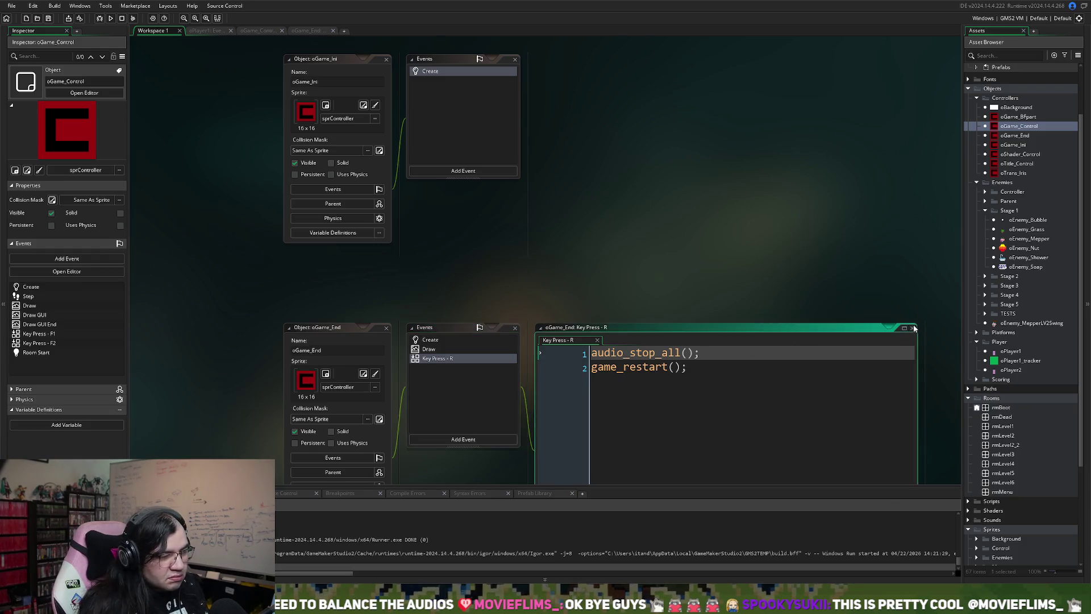
scroll(475, 443, "down", 1)
scroll(476, 443, "down", 6)
- Add a Draw End event to oGame_End and start typing a draw_sprite call
left_click(459, 276)
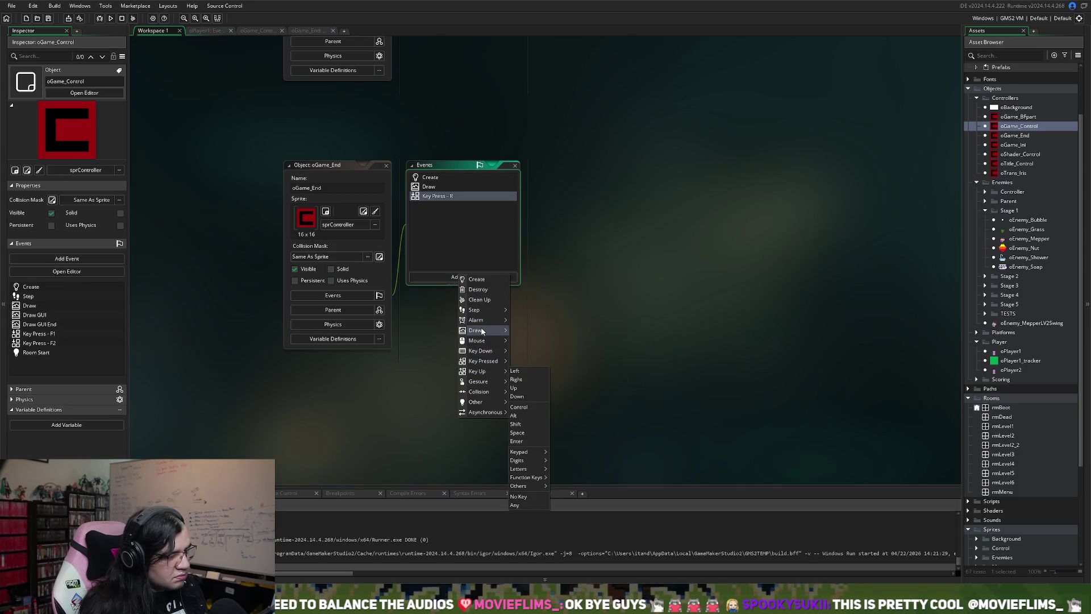
mouse_move(482, 330)
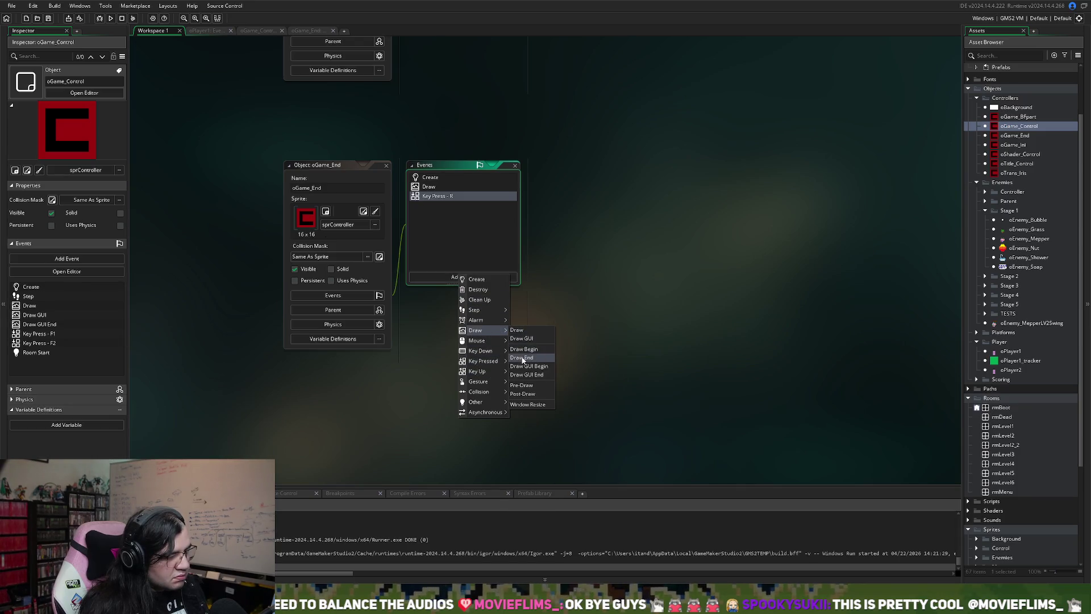
left_click(523, 359)
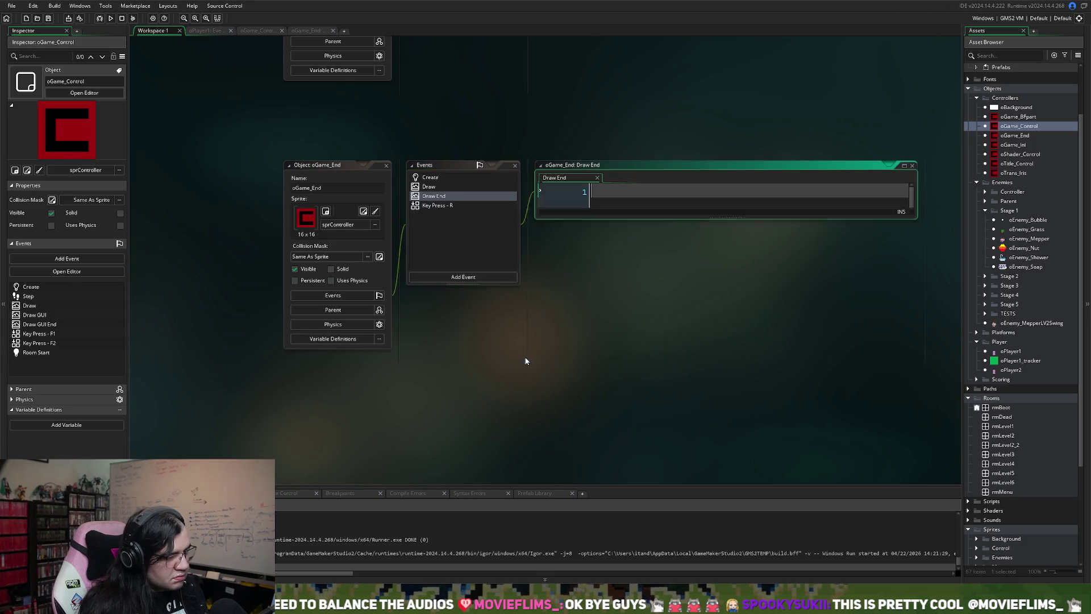
type("draw_")
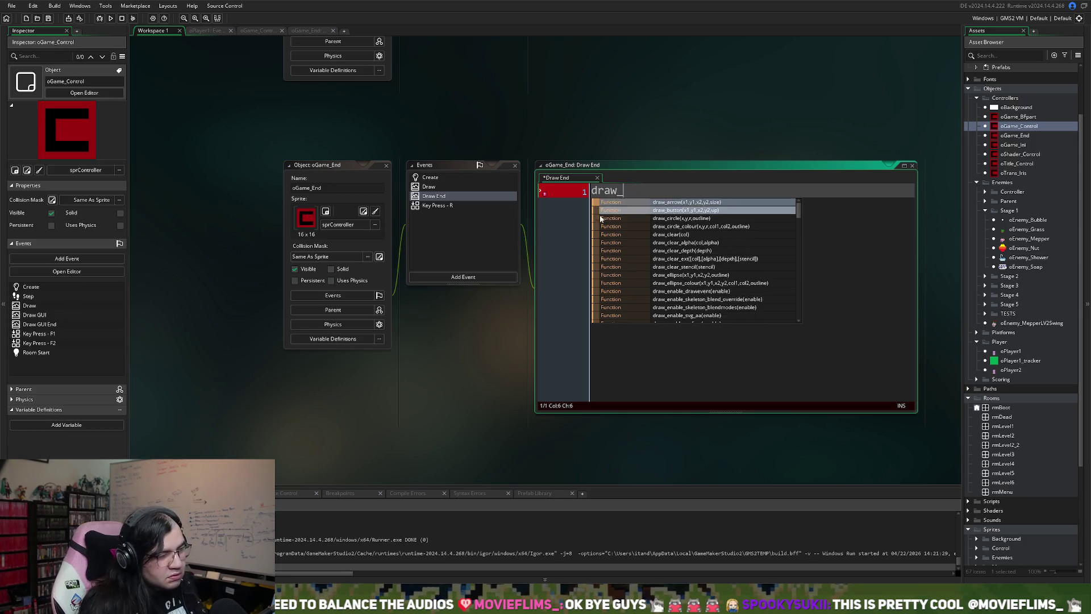
type("s")
key("BackSpace")
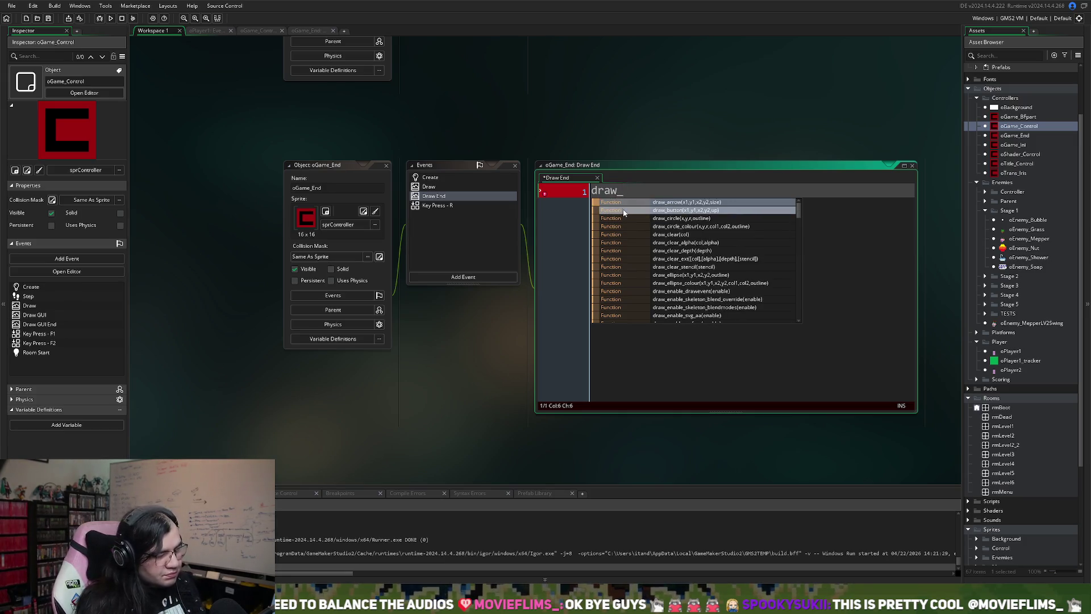
type("sprite")
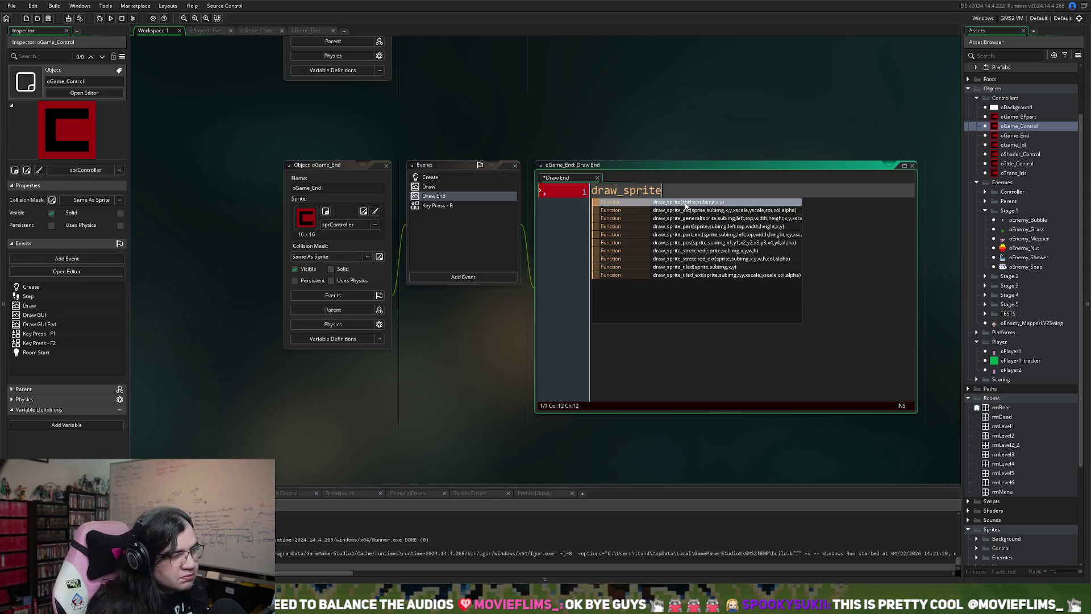
- Clear the draw_sprite text, delete the Draw End event, and view the Create event
key("Escape")
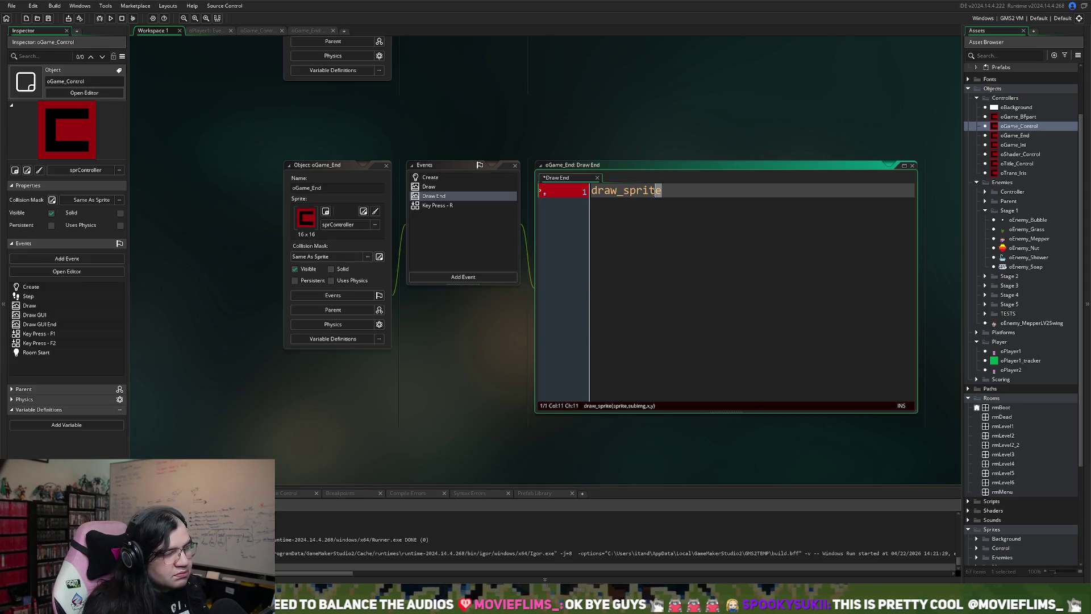
key("shift+Home")
key("BackSpace")
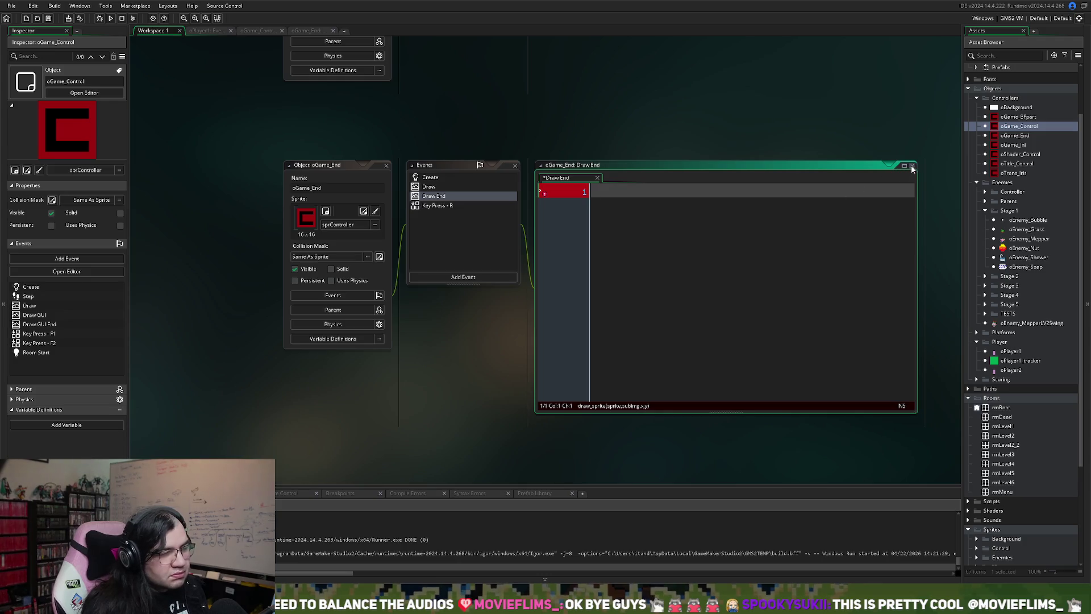
left_click(911, 167)
key("Delete")
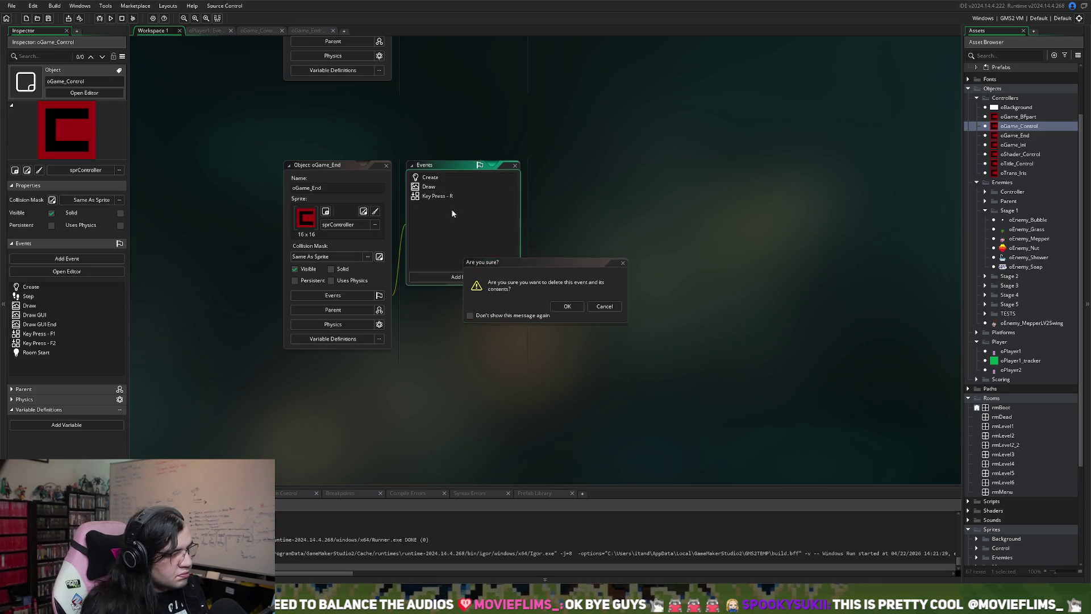
key("Return")
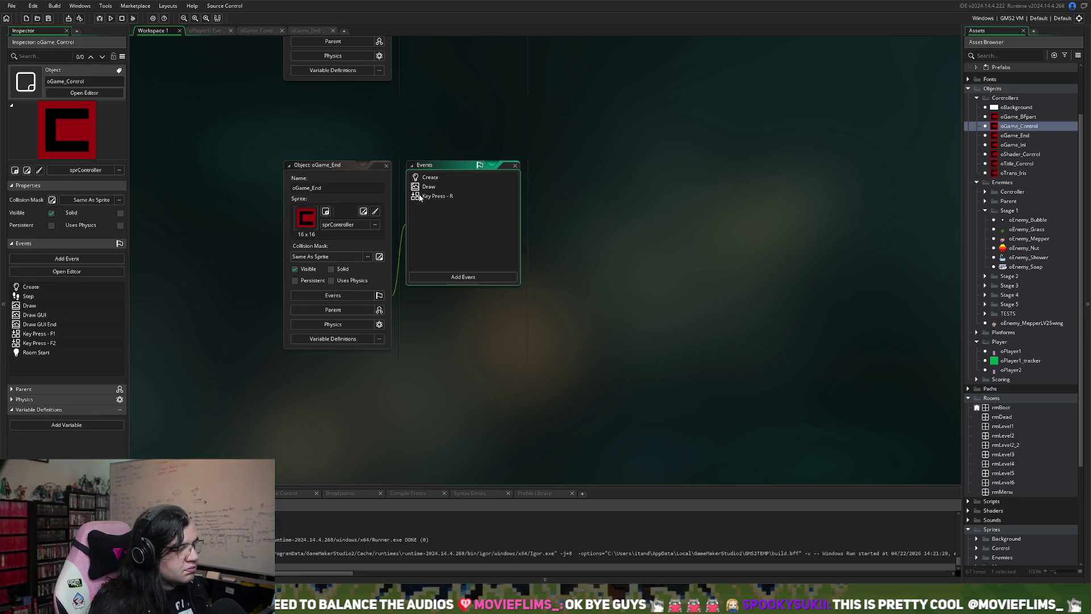
double_click(421, 178)
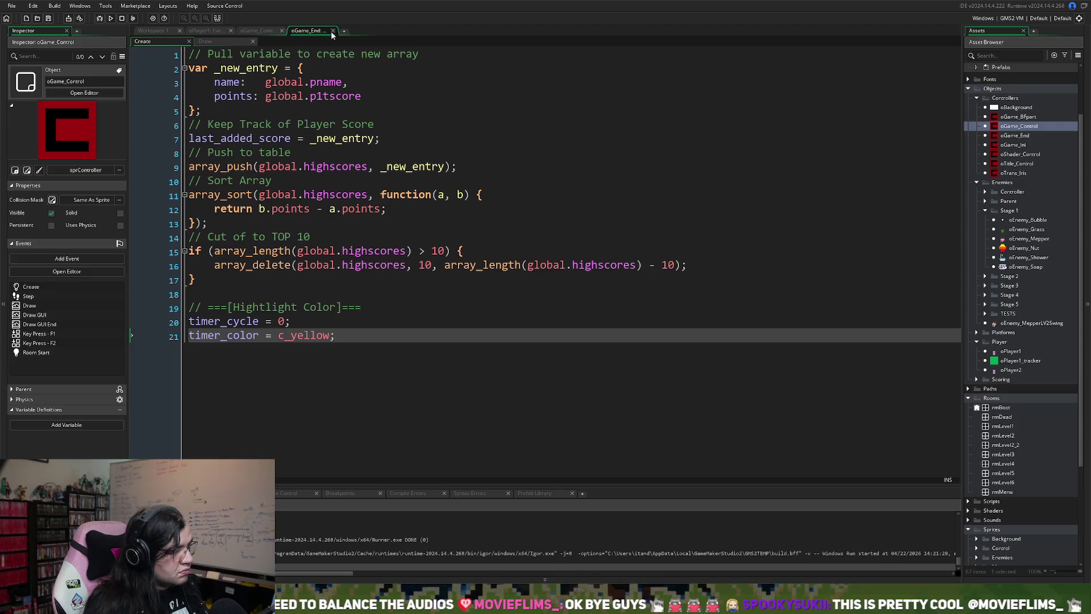
- Close the oGame_End editor and return to oGame_Control's Draw event code
left_click(333, 30)
left_click(286, 189)
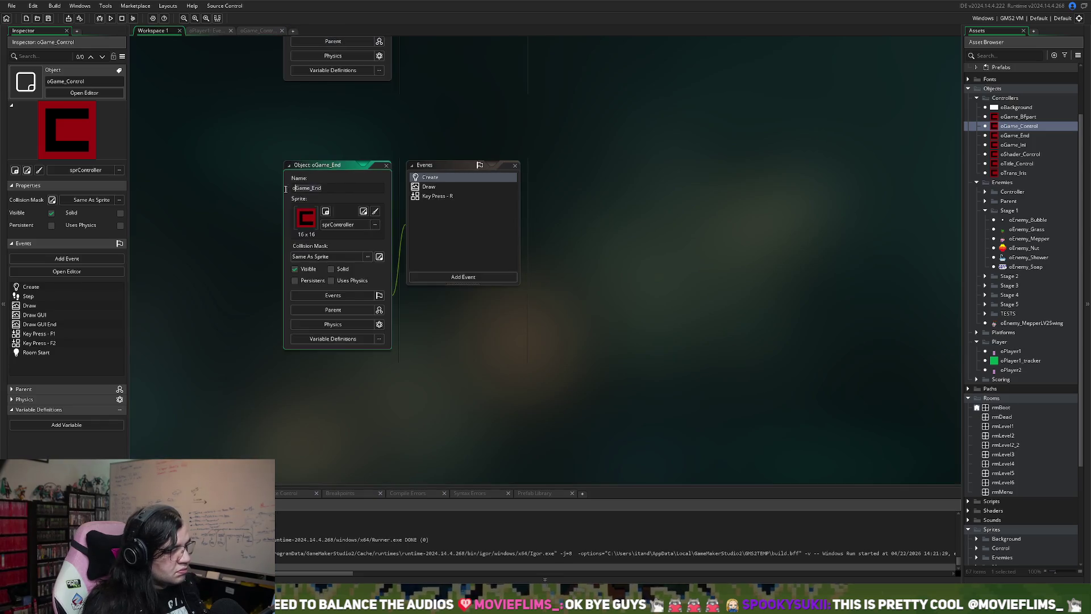
left_click(210, 31)
left_click(250, 30)
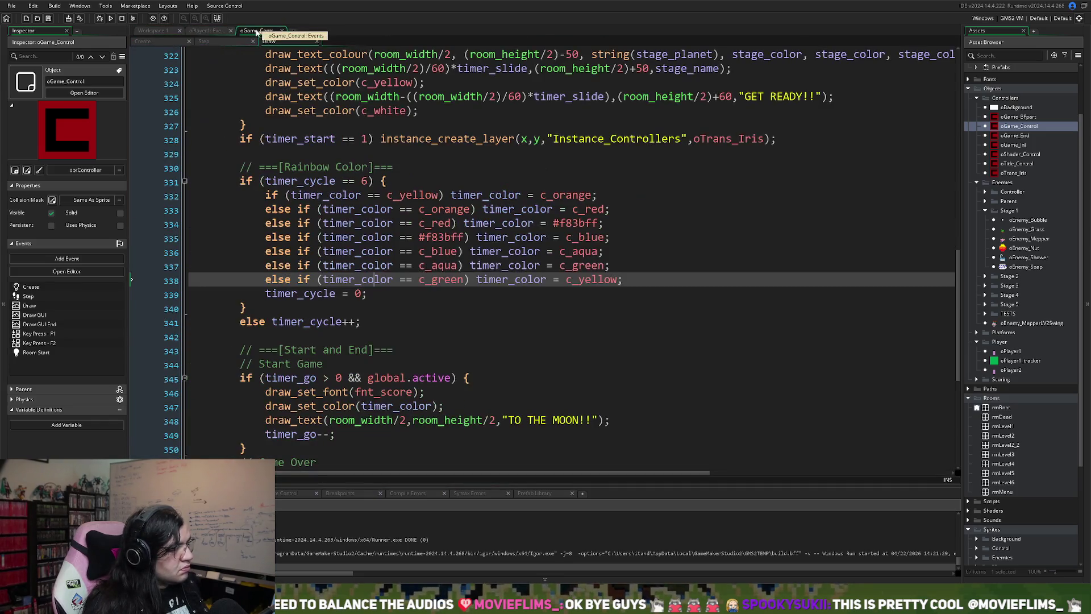
scroll(254, 69, "up", 3)
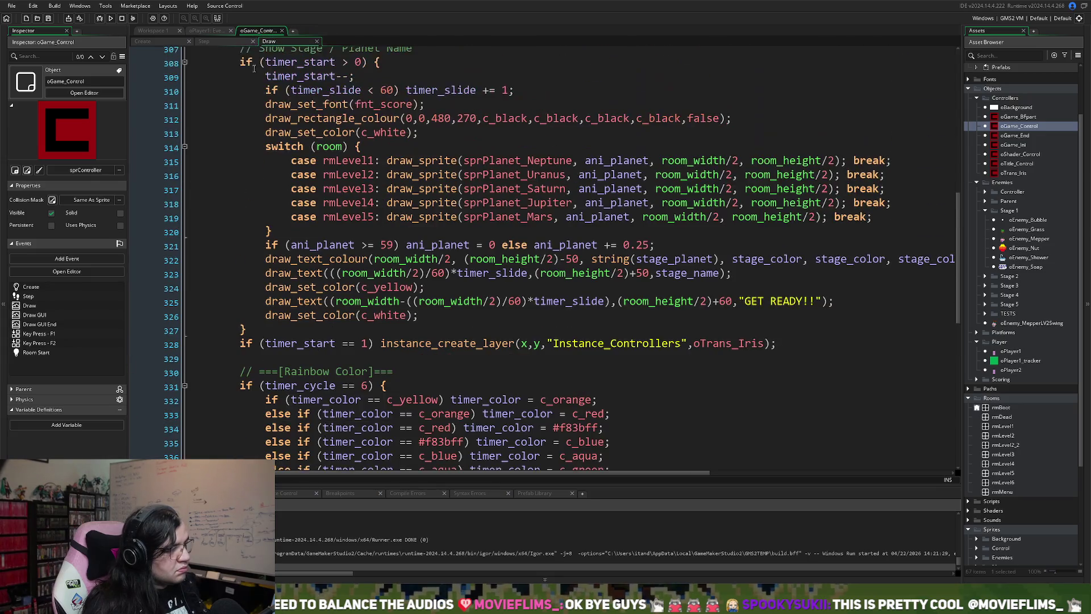
scroll(260, 106, "down", 10)
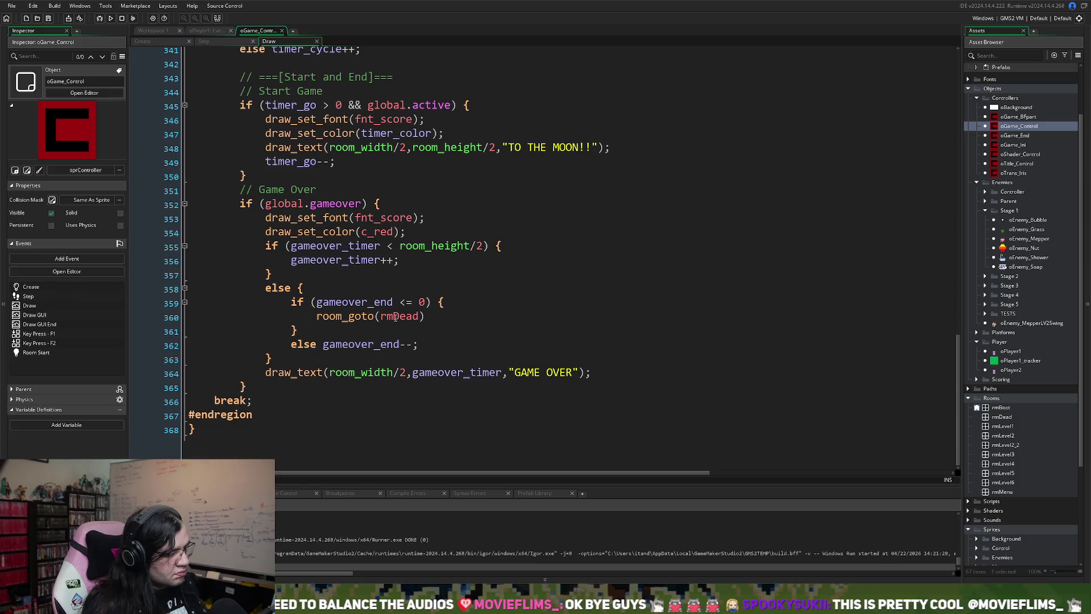
- Replace room_goto(rmDead) on line 360 with instance_create_depth(0, 0, depth + 1, oGame_End)
left_click_drag(430, 322, 317, 324)
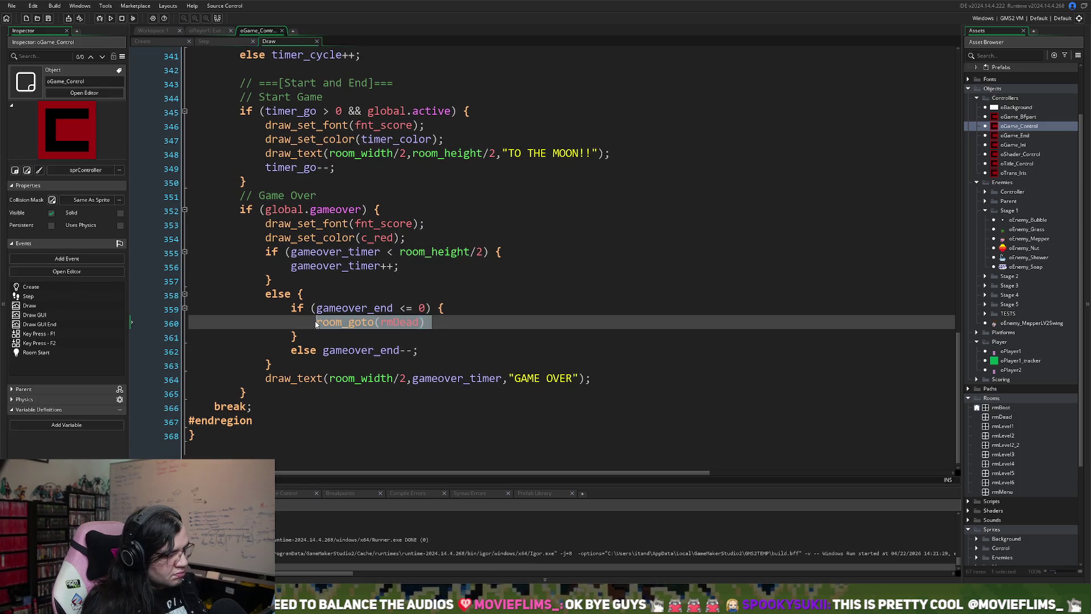
type("instr")
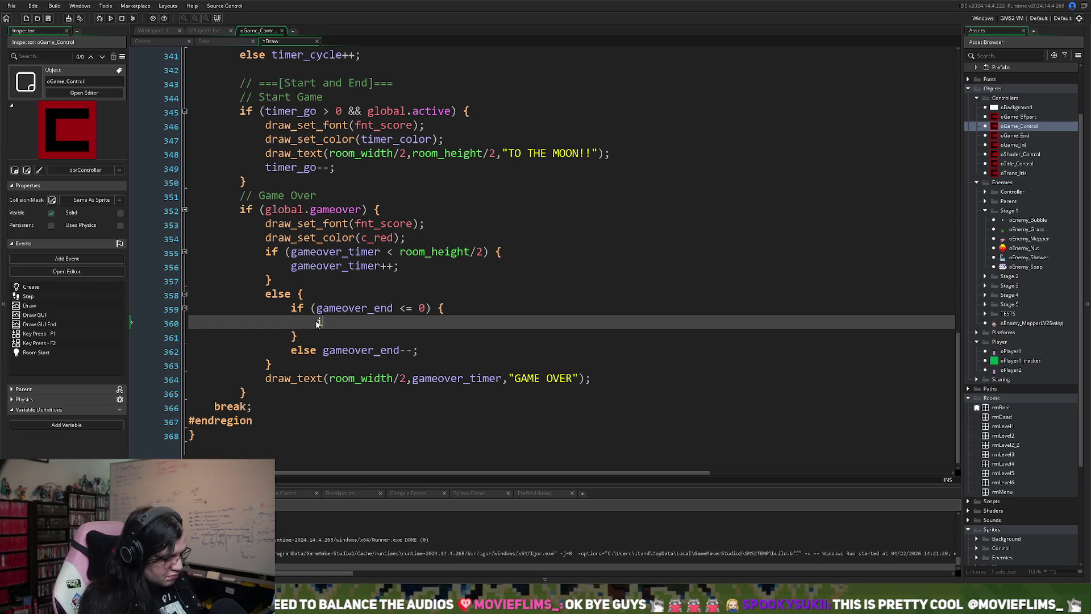
key("BackSpace")
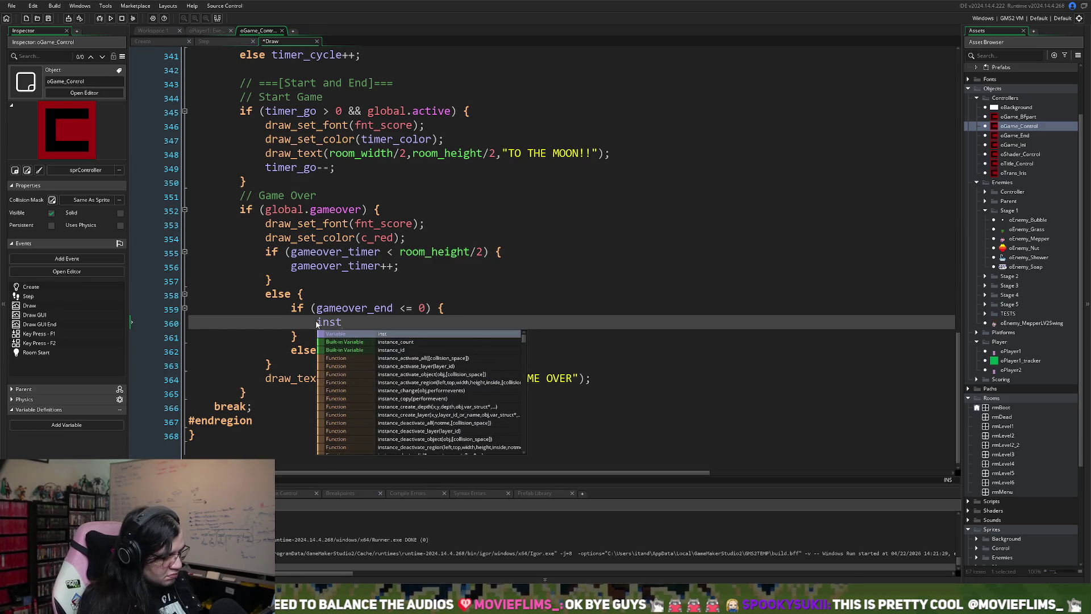
type("ance_crea")
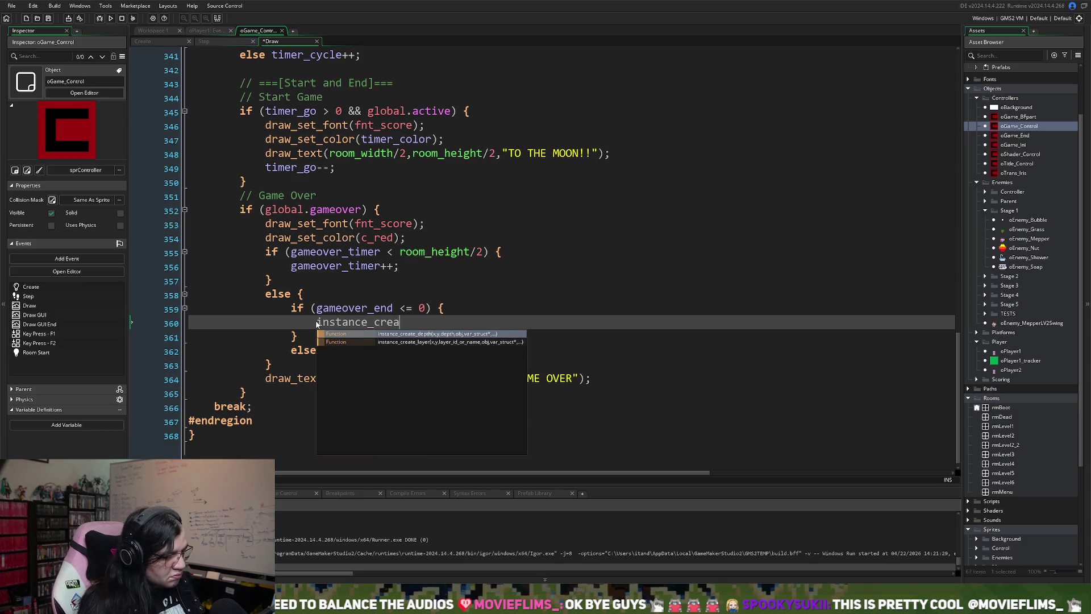
type("te")
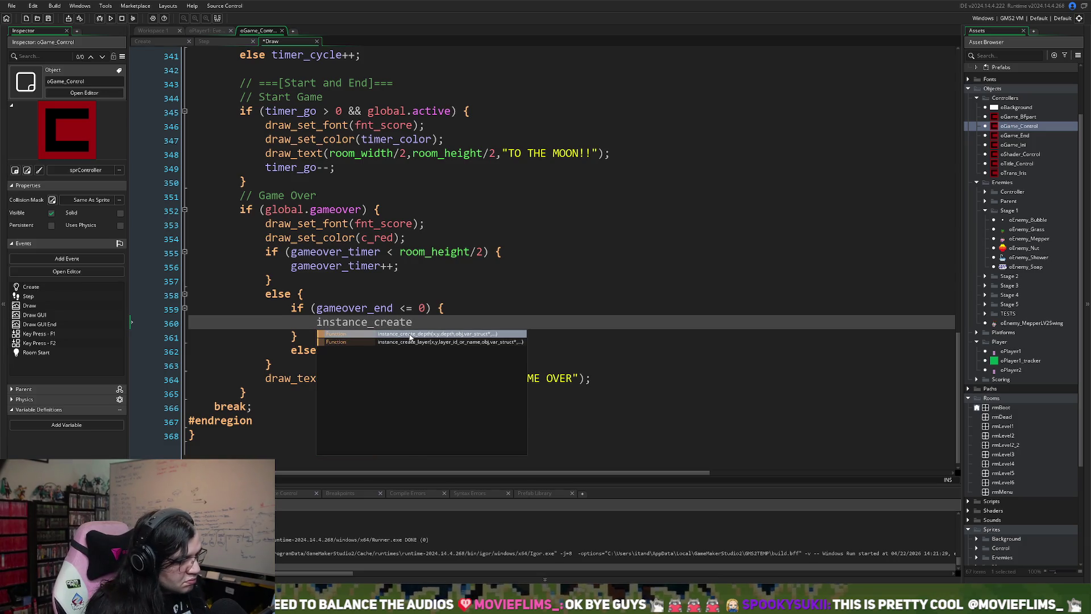
left_click(411, 336)
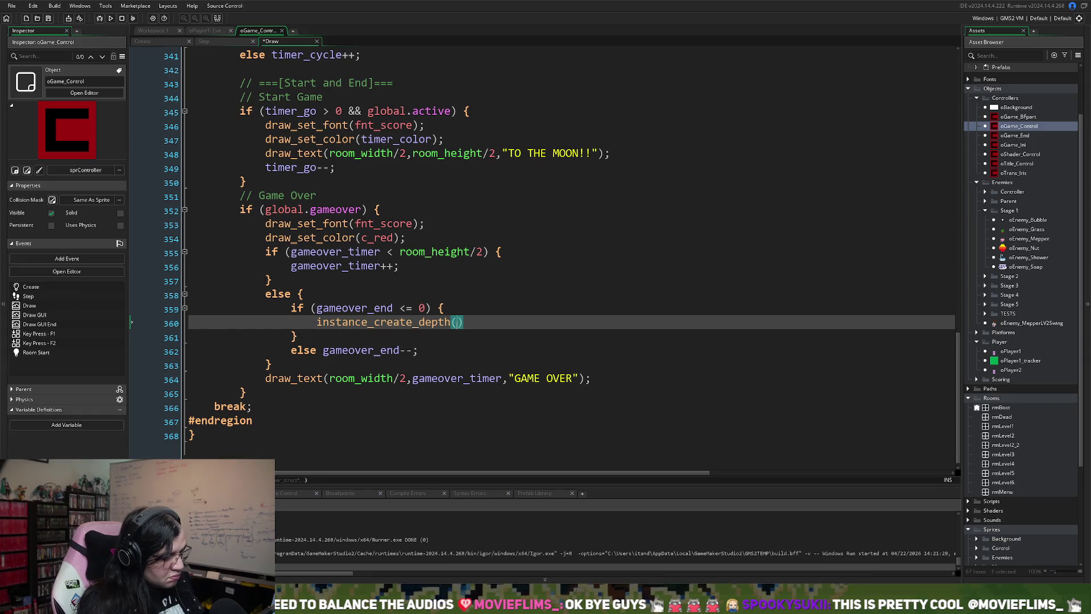
type("0,")
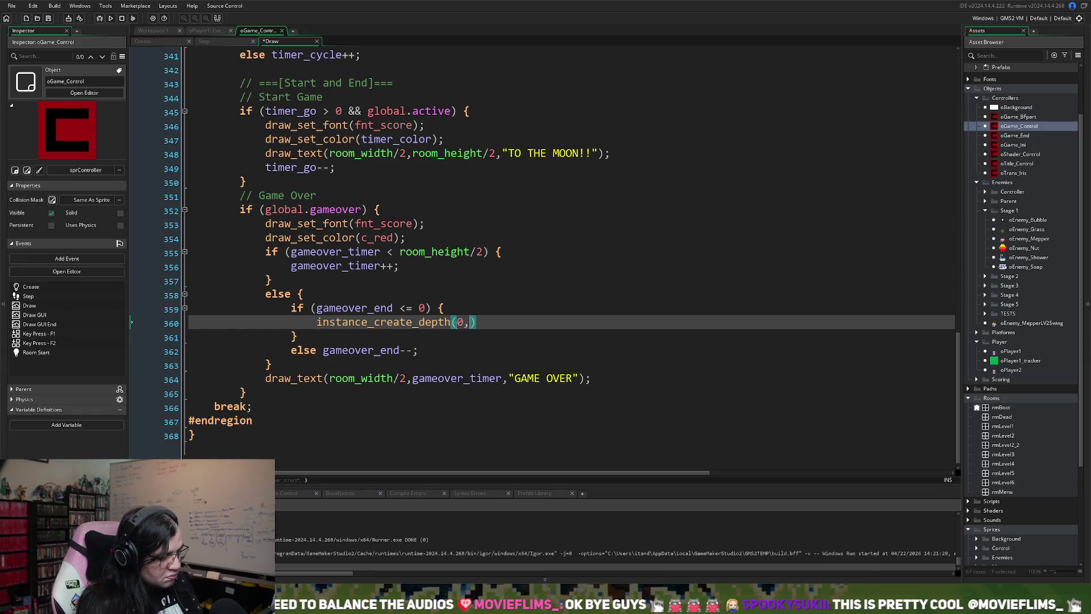
type(" 0, ")
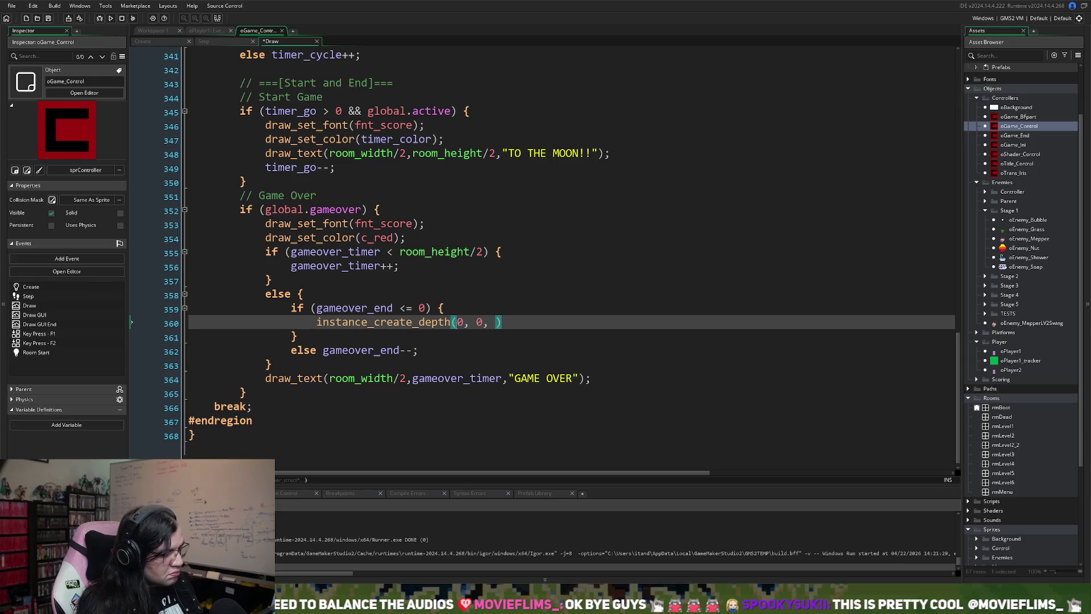
type("depth")
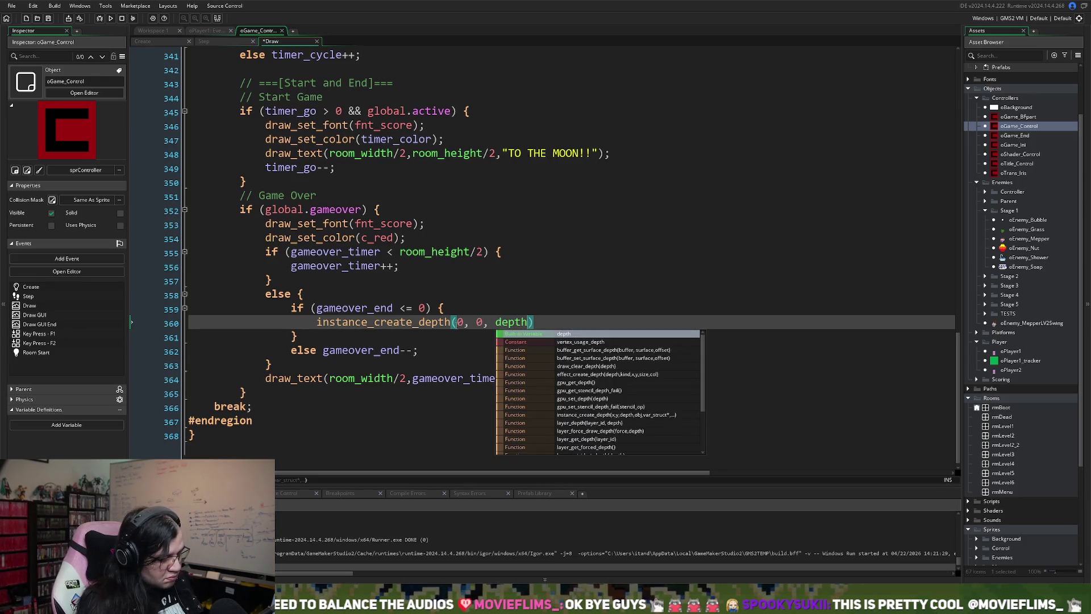
type(" + 1,")
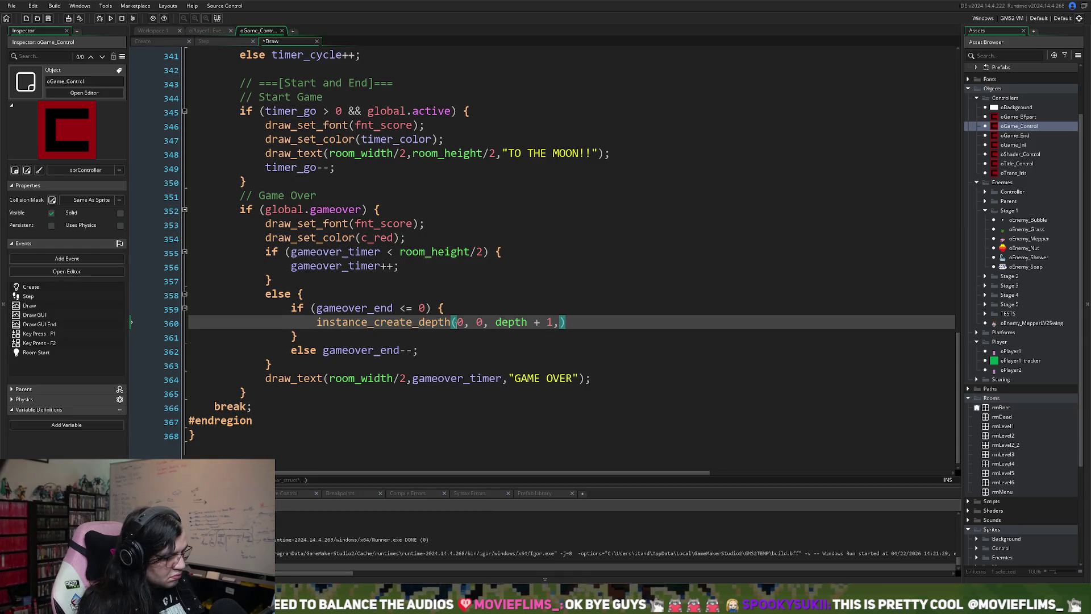
type(" oGame_End")
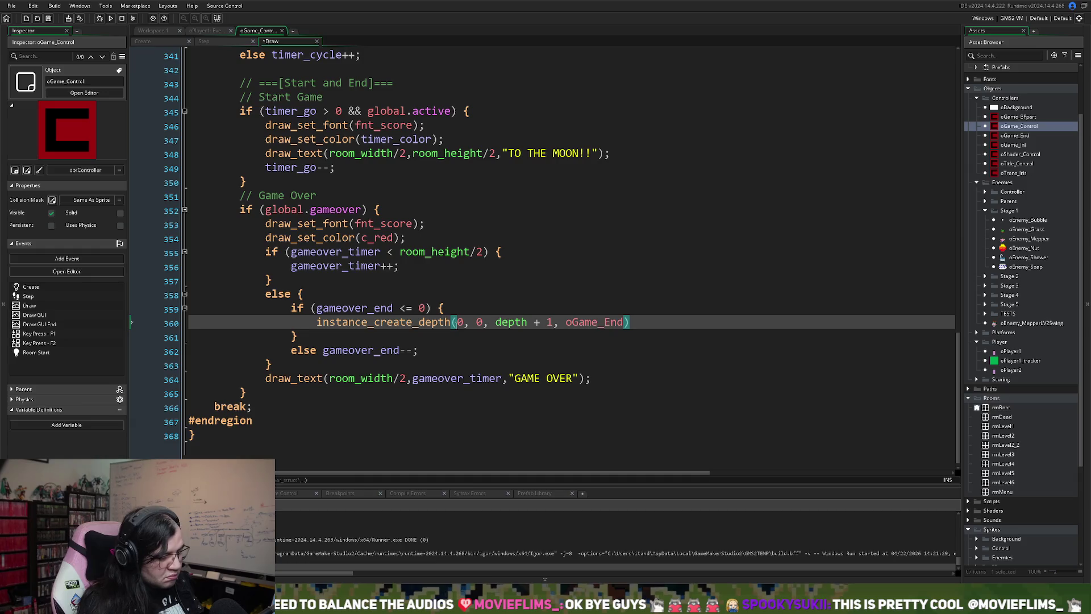
left_click(641, 323)
type(";")
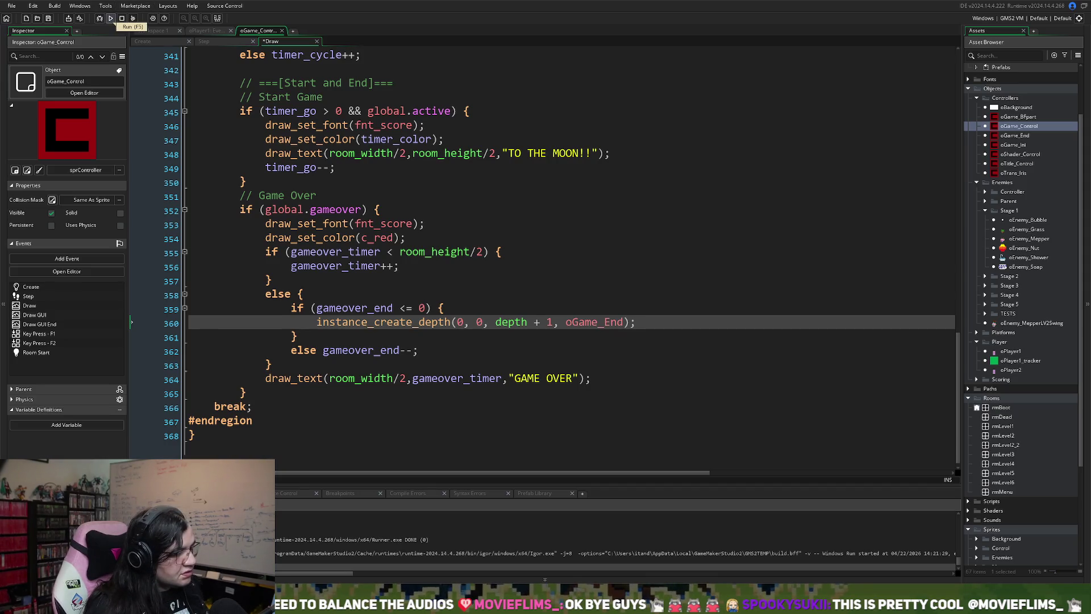
- Return to oGame_Control's Draw code and run the game to test the oGame_End screen
left_click(206, 31)
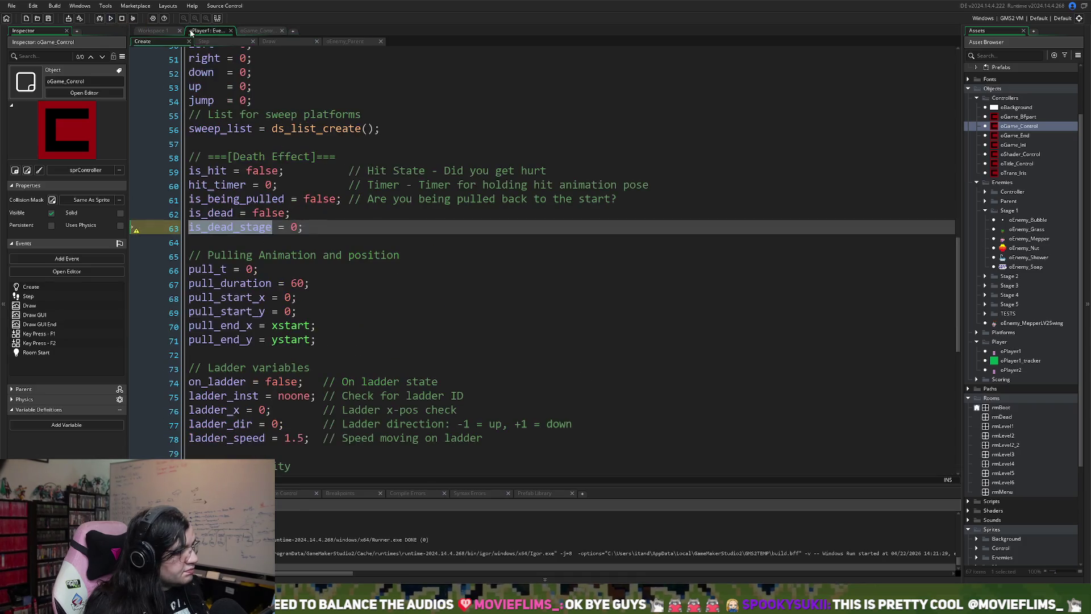
left_click(171, 31)
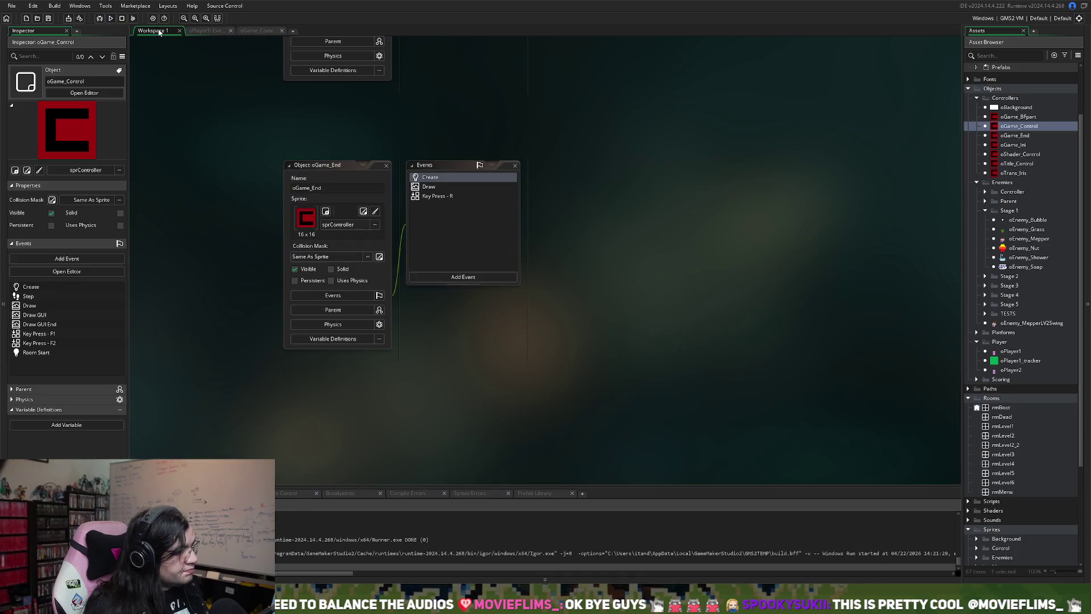
left_click(261, 31)
left_click(111, 19)
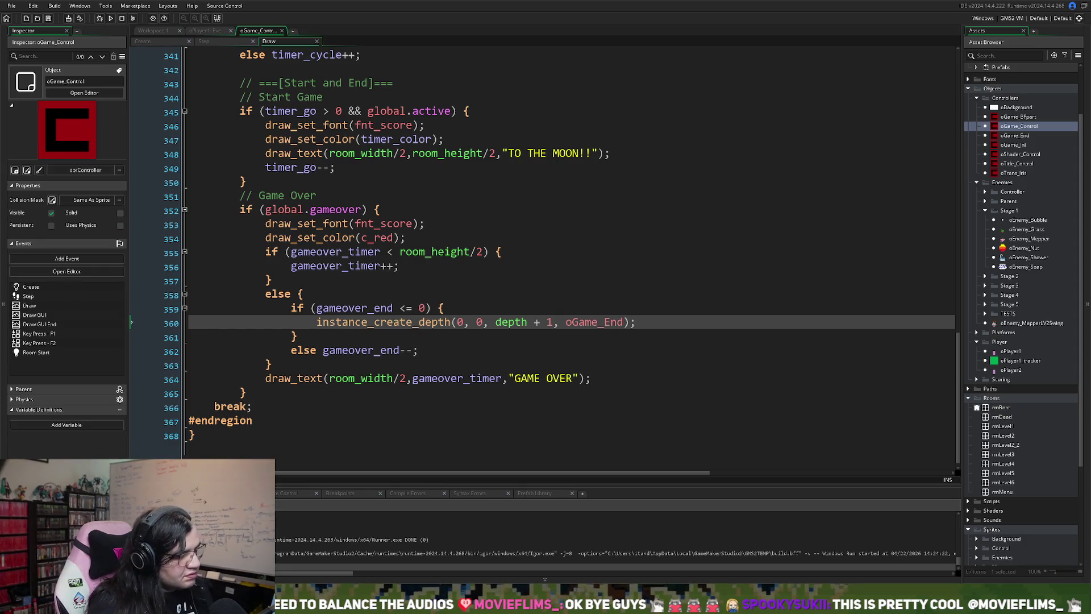
- Prefix the GAME OVER draw_text on line 364 with if (gameover_end != 0) and save
right_click(333, 323)
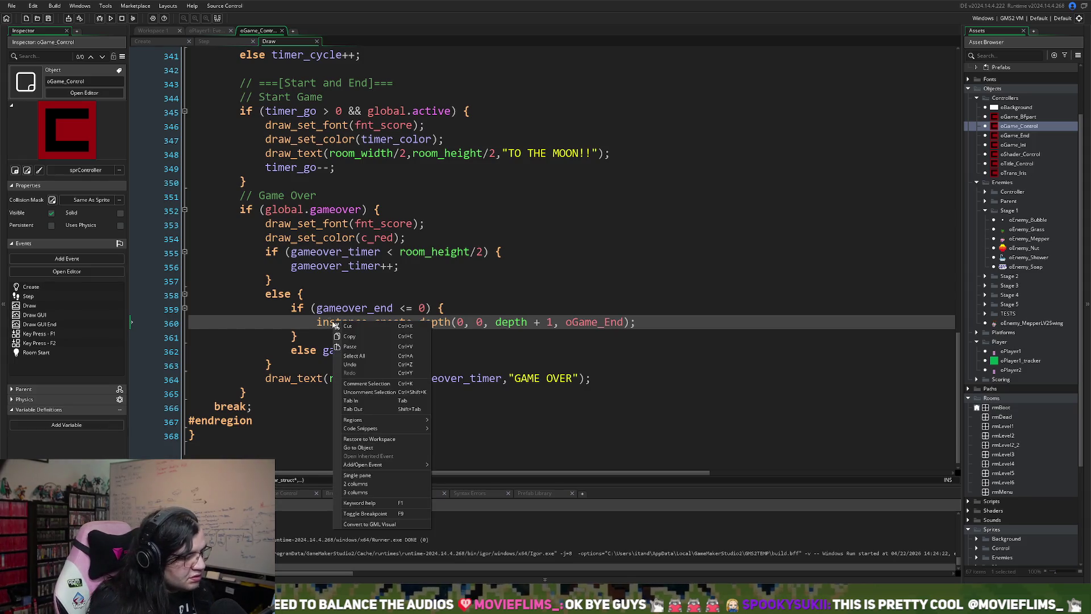
left_click(319, 322)
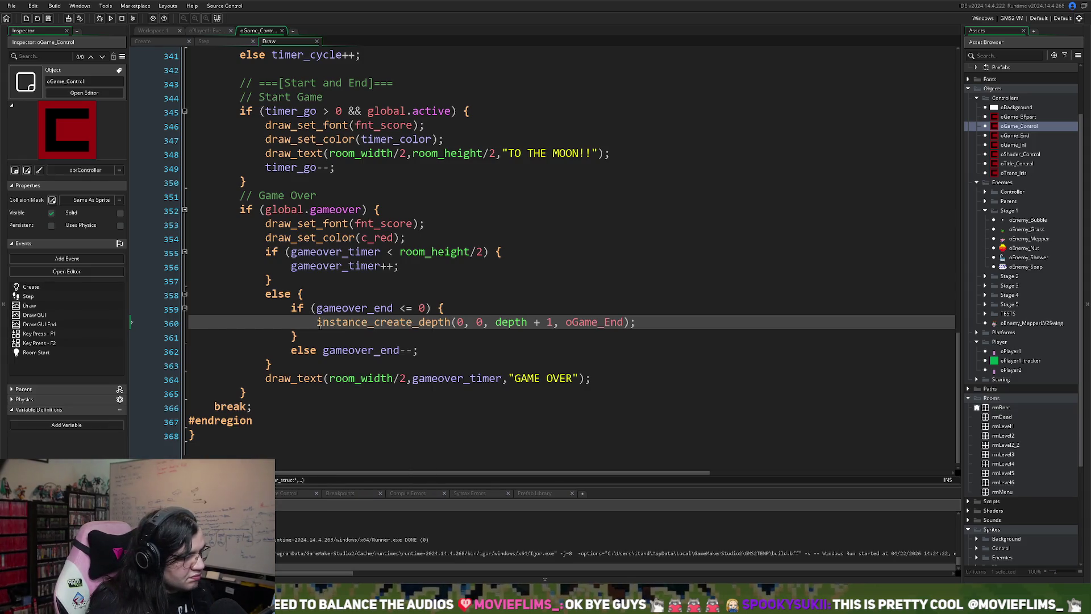
key("Up")
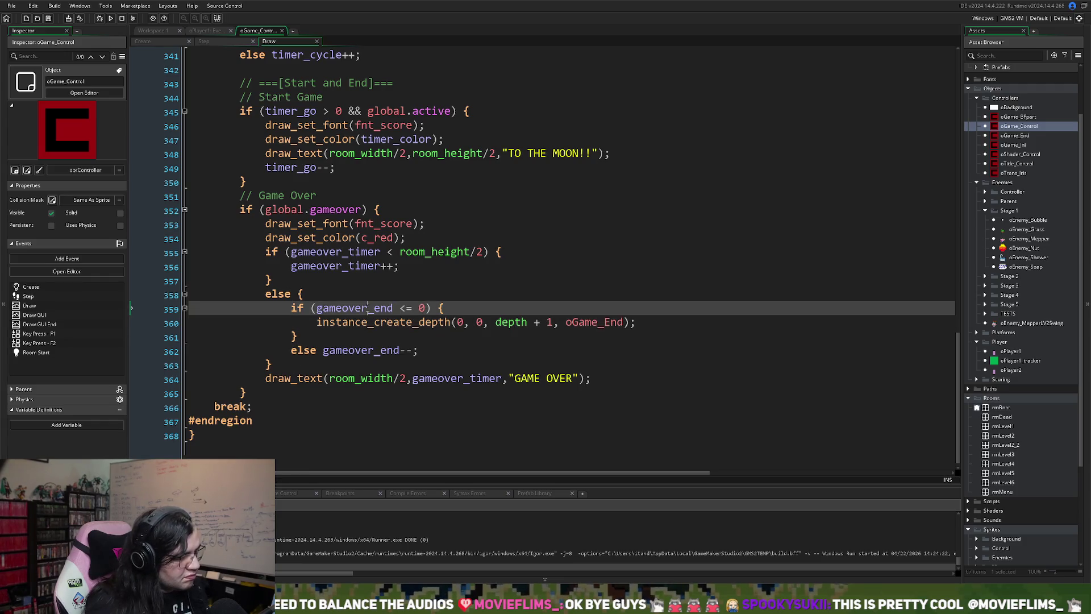
left_click(259, 378)
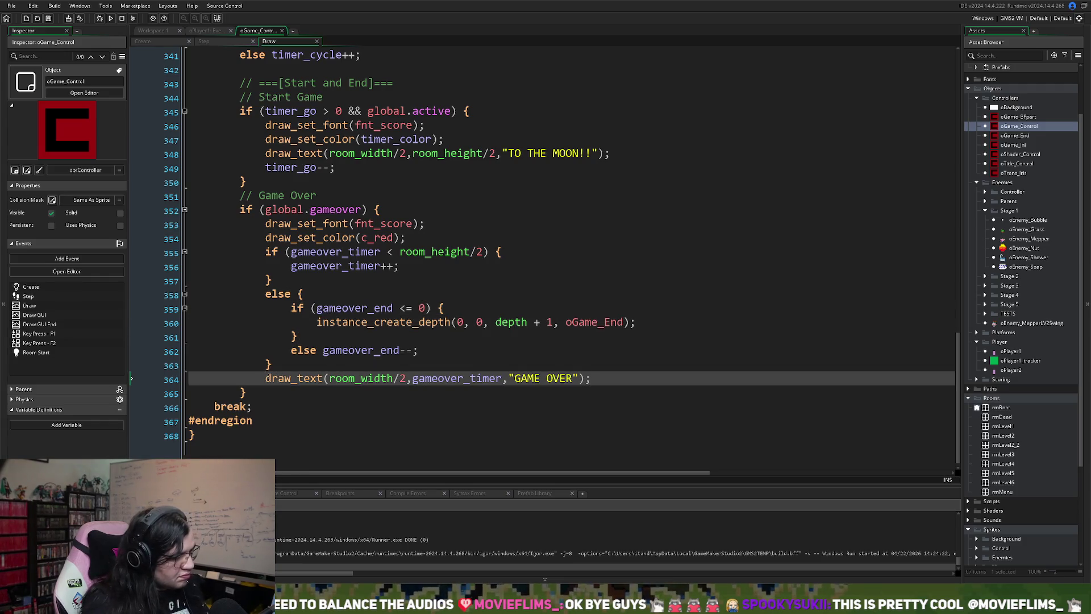
type("if (gameover_end ")
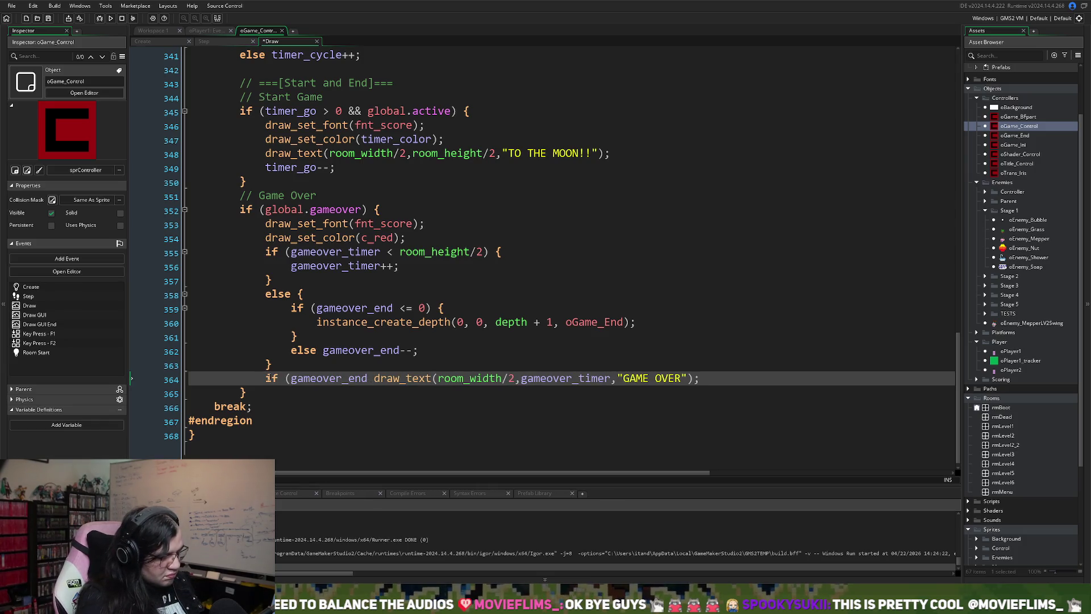
type("!")
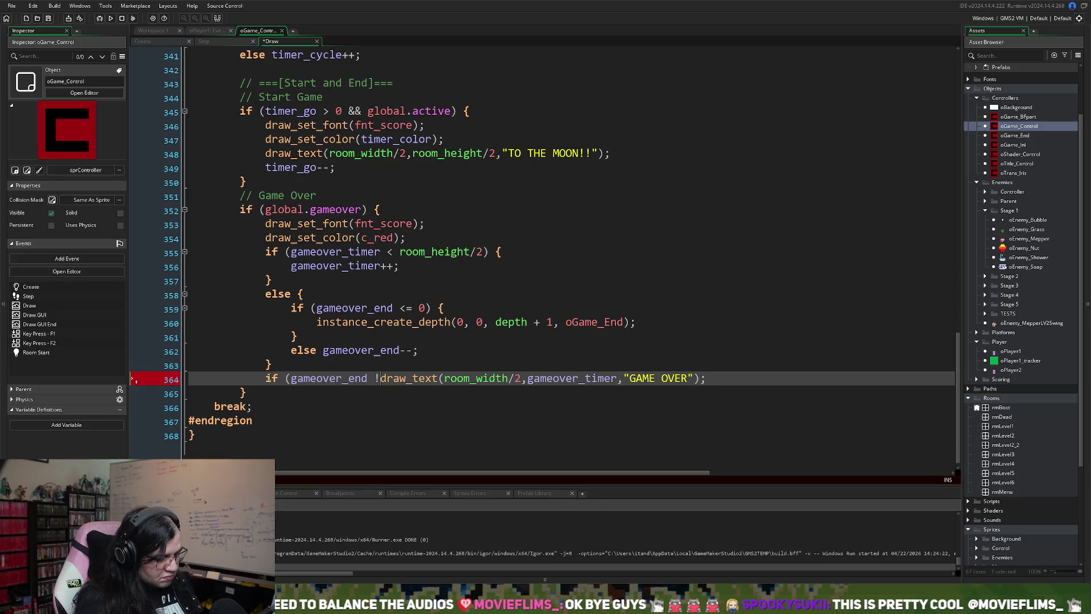
type("= 0)")
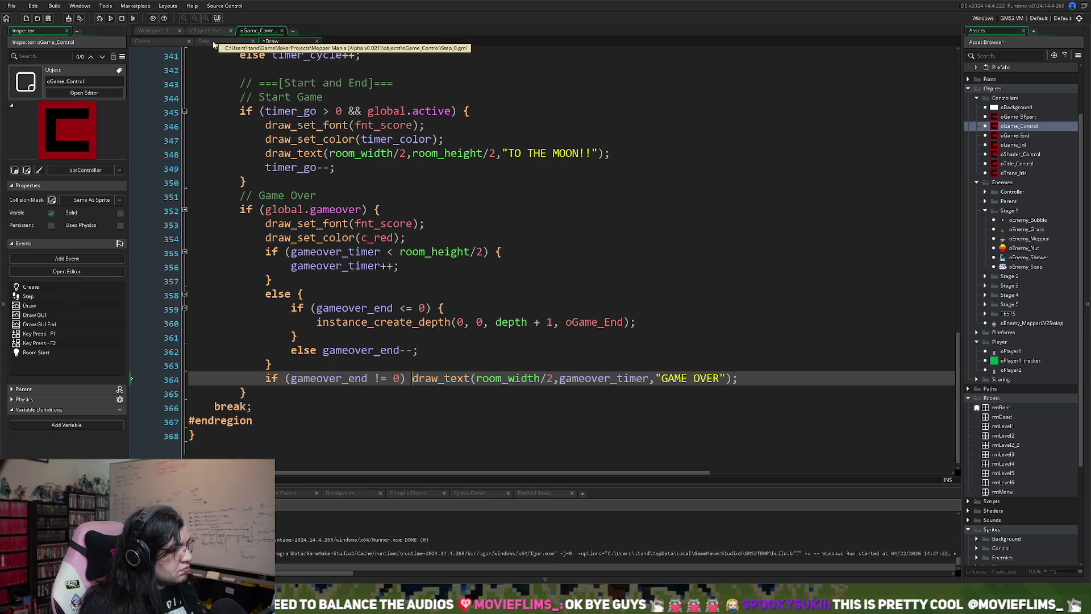
key("ctrl+s")
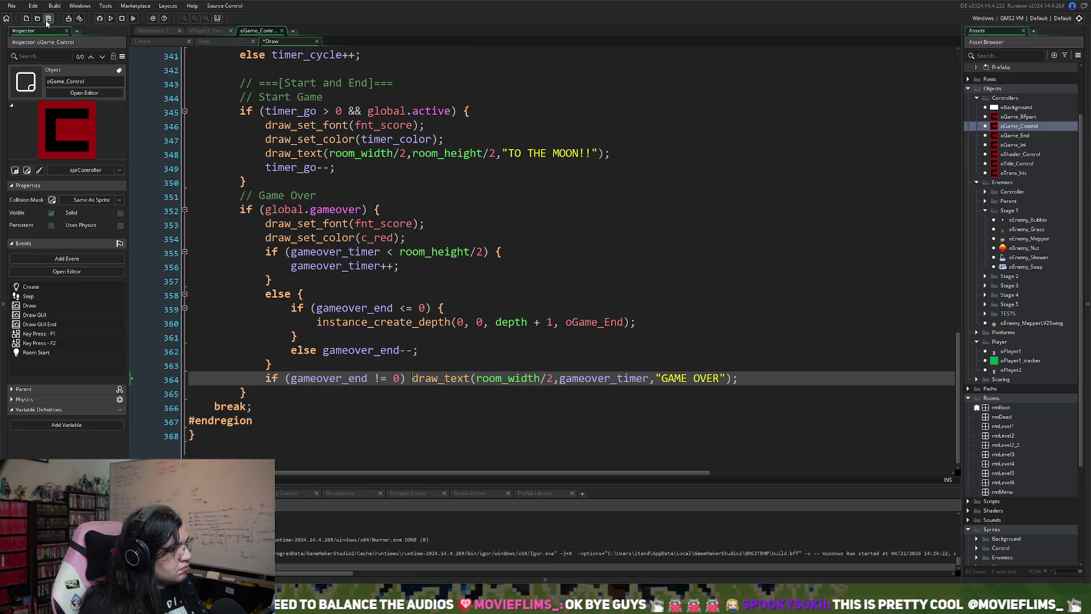
- Check the Step event tabs, then bring up oGame_End's Draw event code from the object workspace
left_click(224, 45)
left_click(269, 41)
left_click(232, 44)
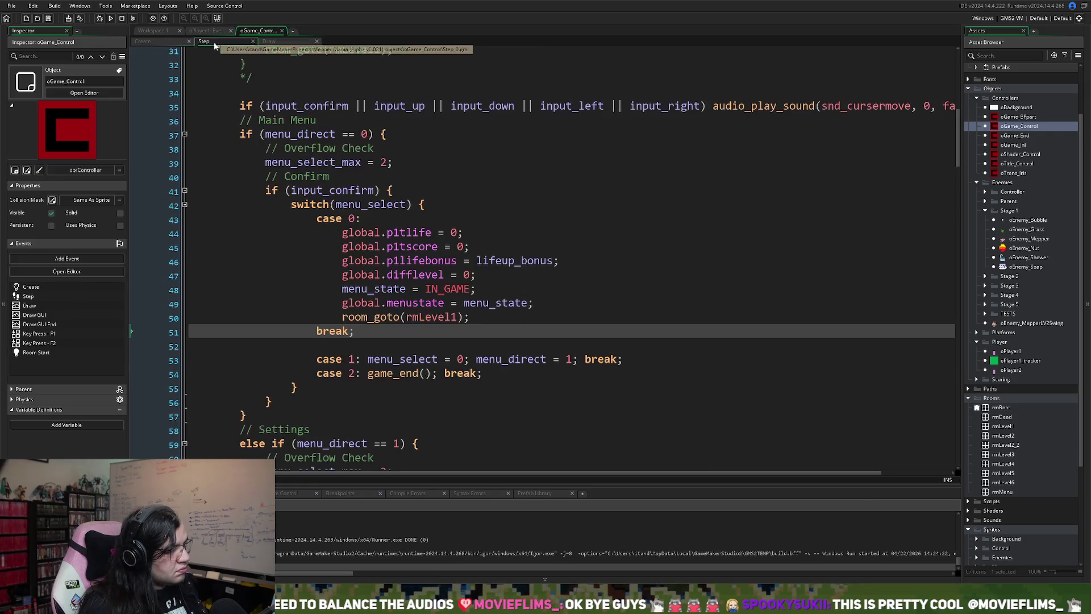
left_click(279, 44)
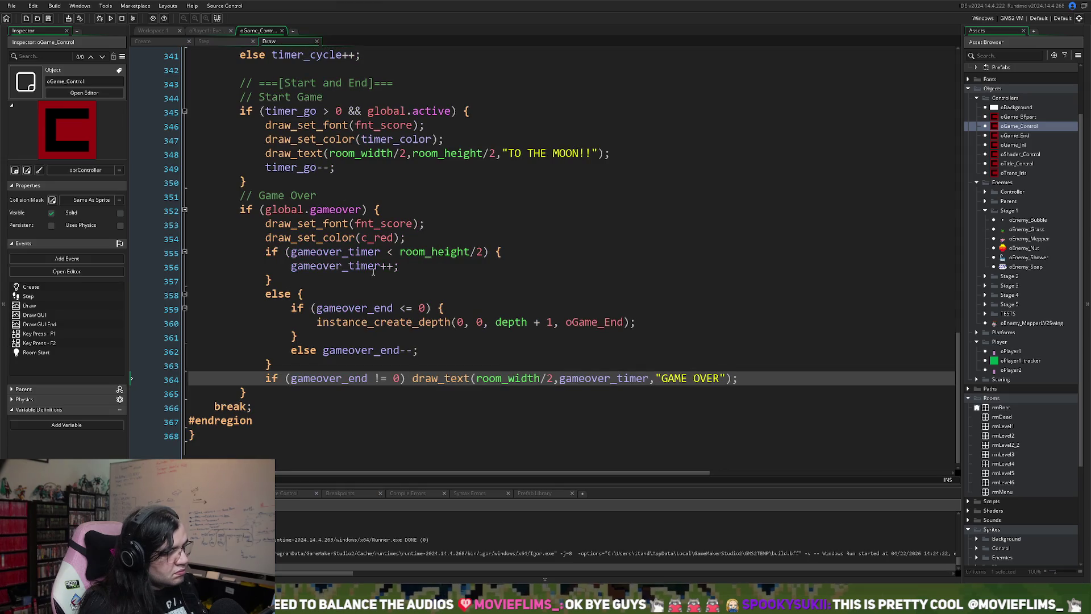
left_click(218, 41)
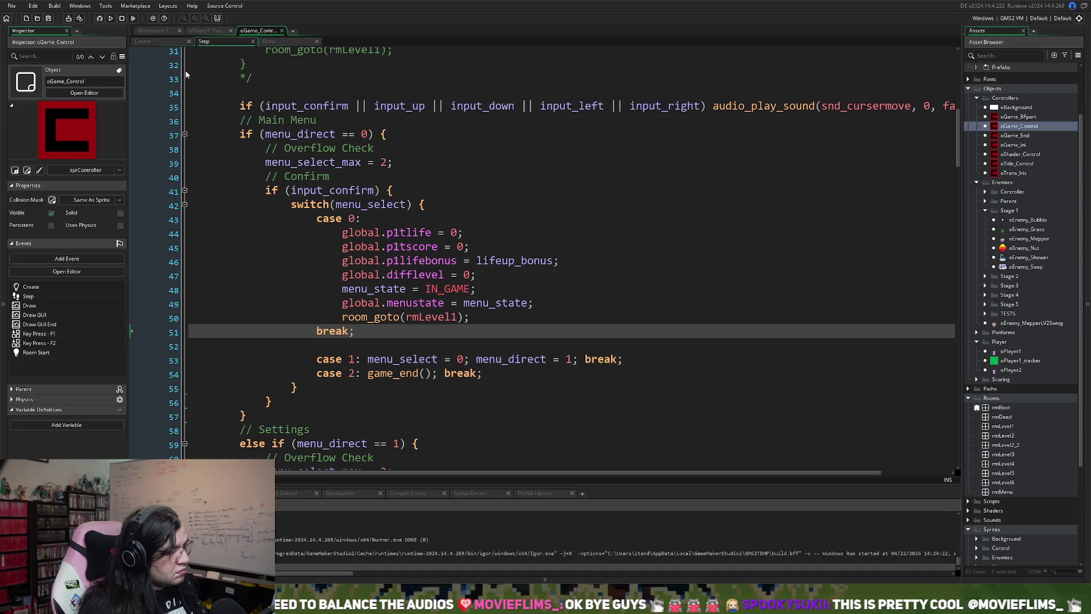
left_click(204, 32)
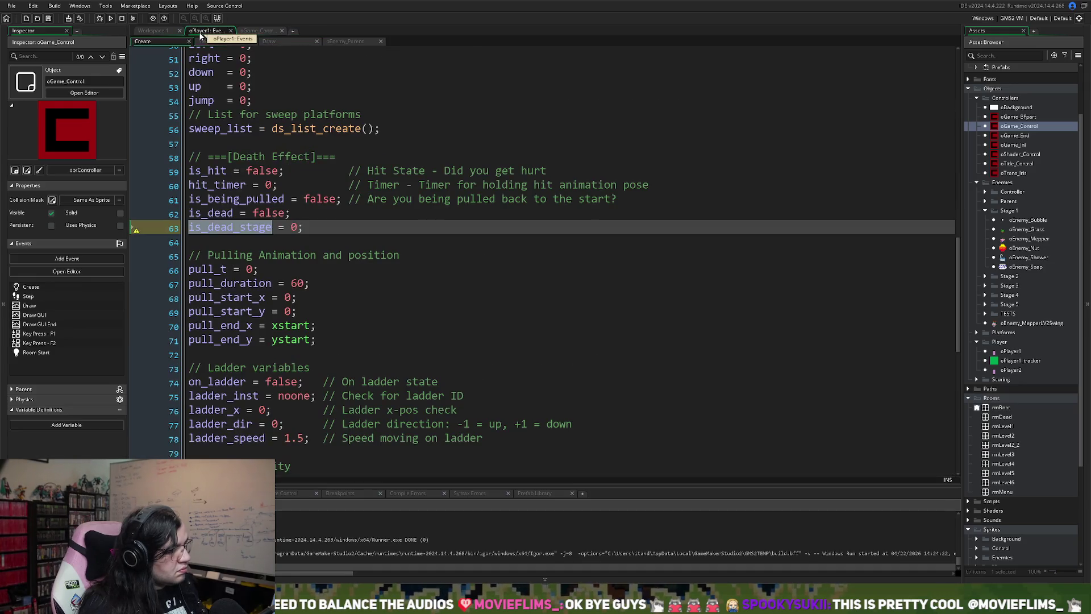
left_click(163, 32)
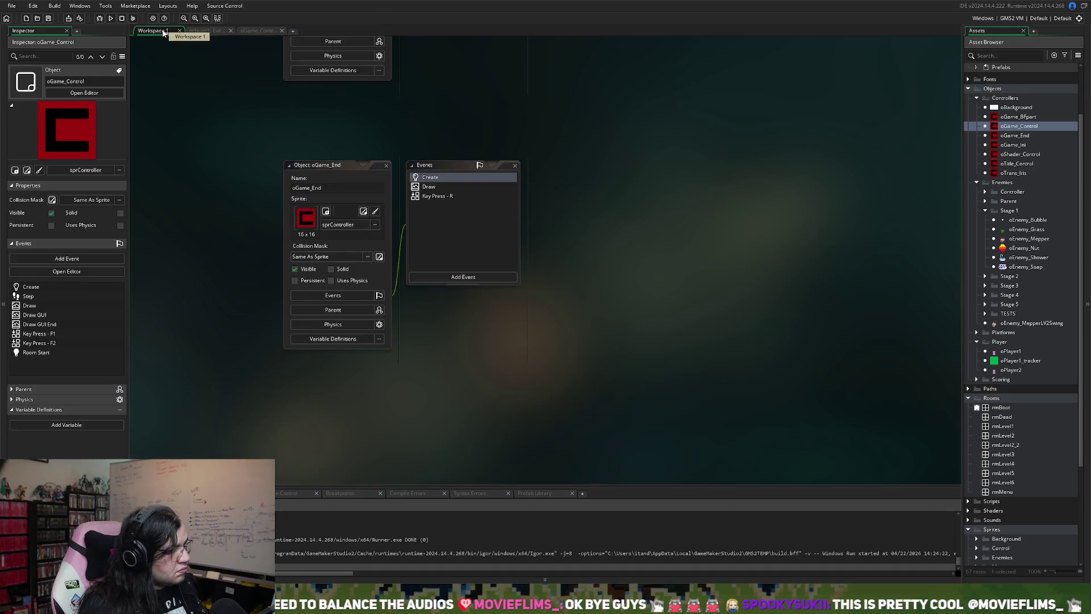
left_click(426, 188)
- Add three blank lines above draw_set_halign and expand the Draw code into a full editor
left_click(603, 250)
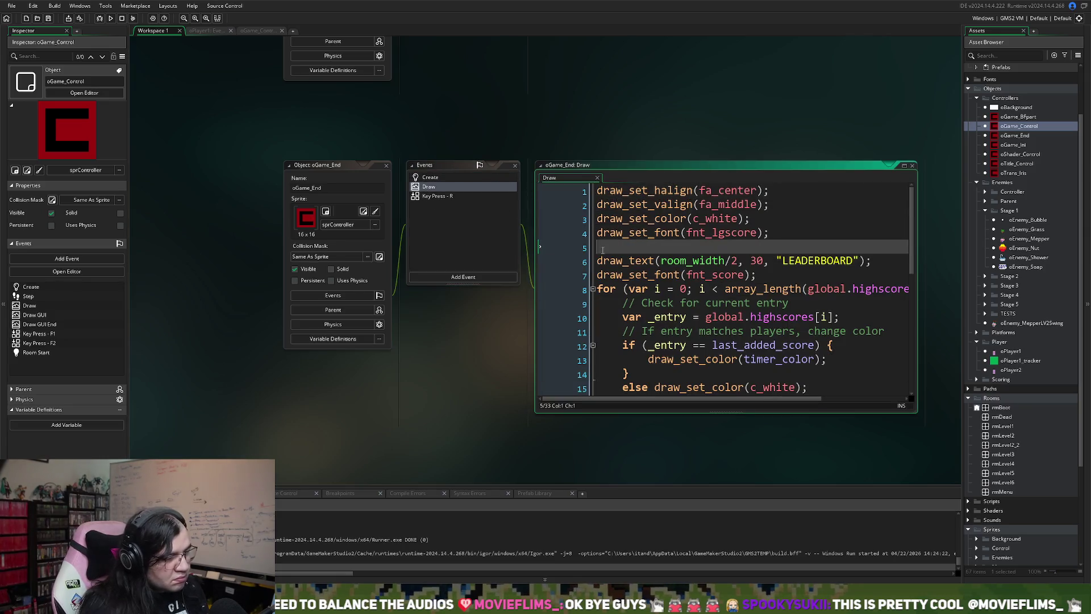
key("Return")
key("Return")
key("Up")
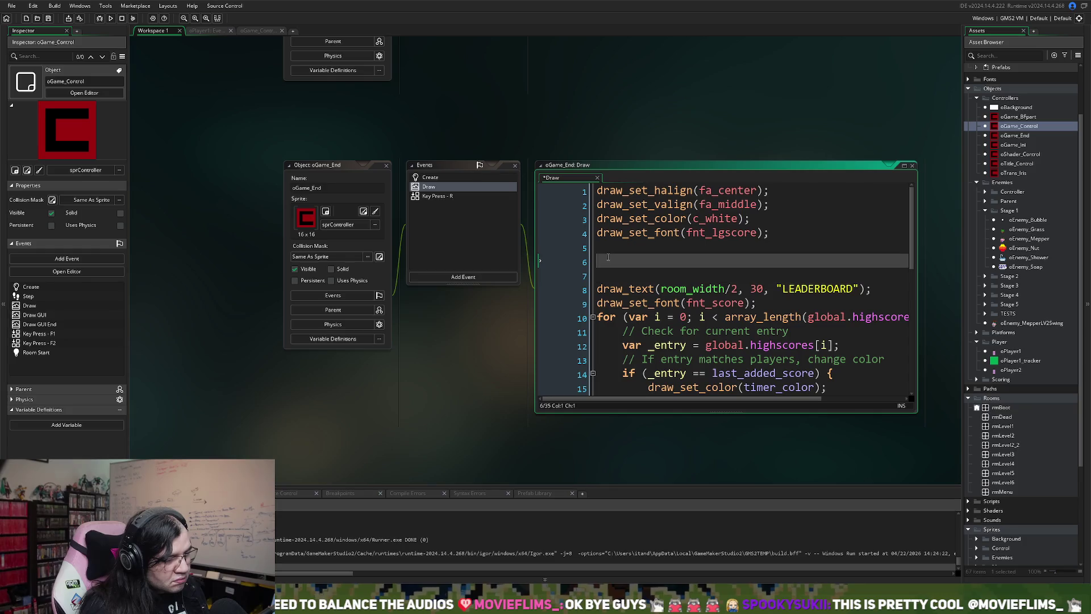
left_click(596, 219)
key("Return")
key("Return")
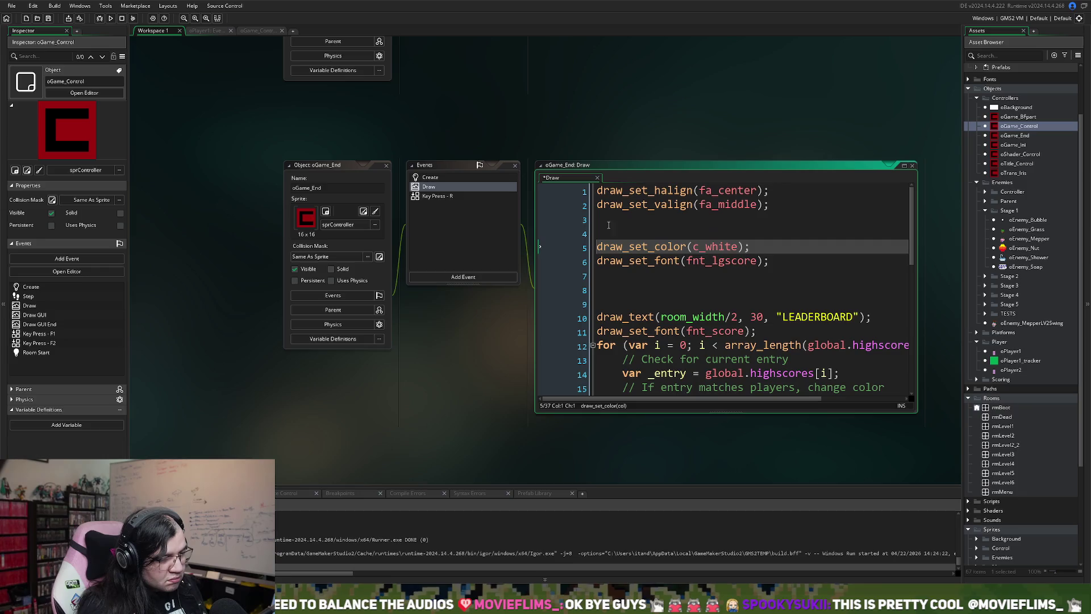
left_click_drag(761, 250, 591, 246)
key("ctrl+c")
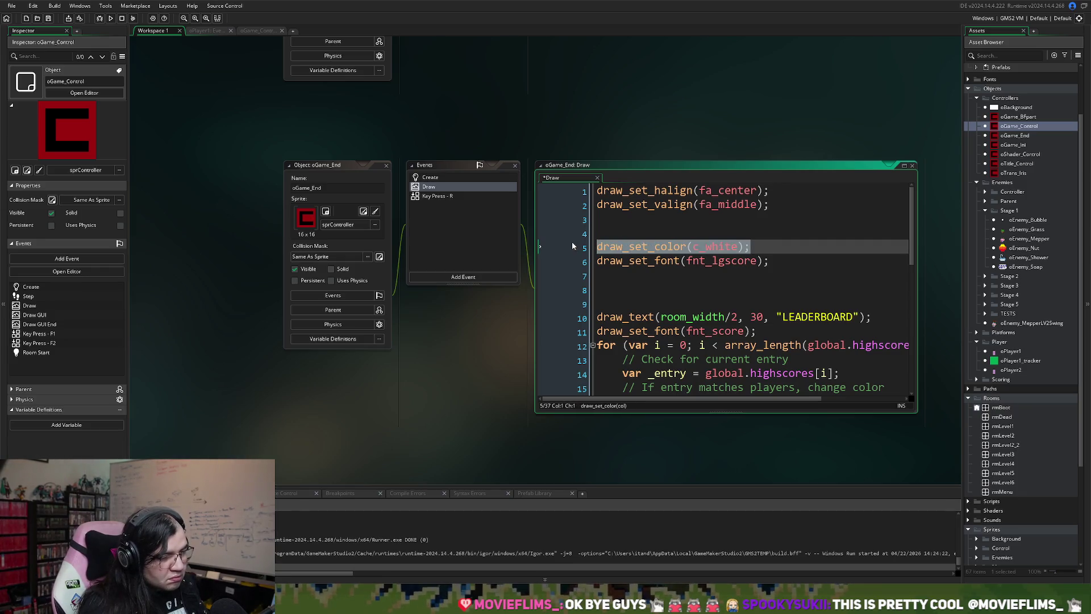
left_click(598, 193)
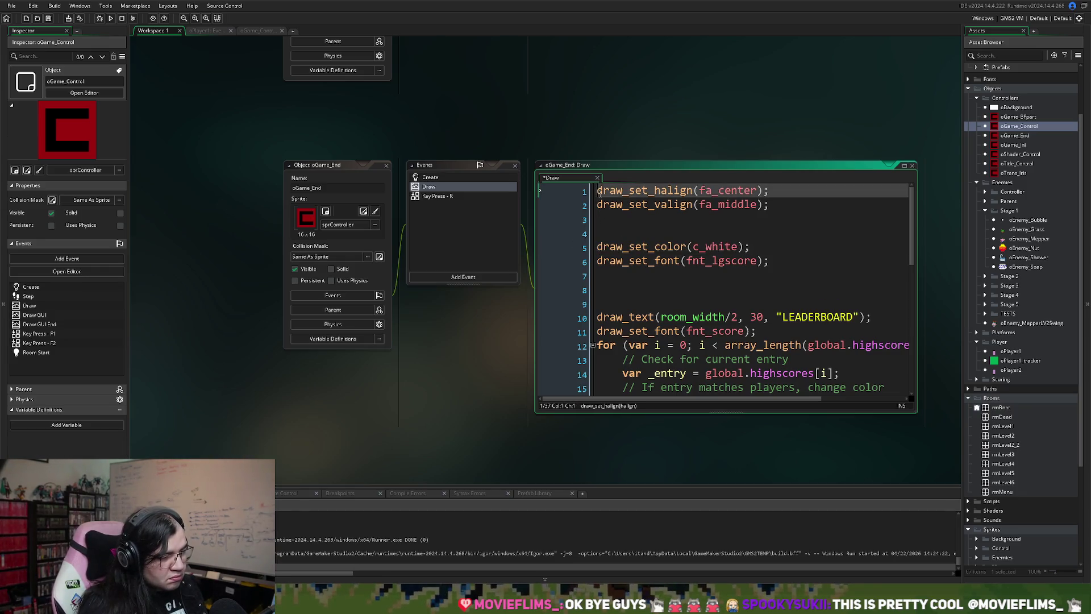
left_click(597, 233)
key("BackSpace")
key("BackSpace")
left_click(599, 190)
key("Return")
key("Return")
key("Return")
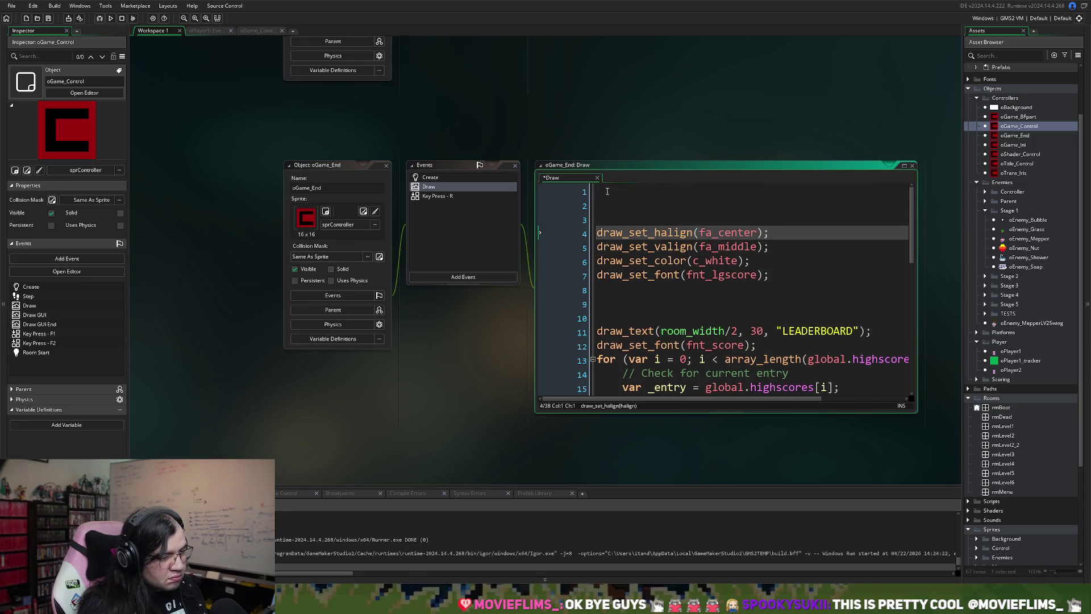
left_click(904, 166)
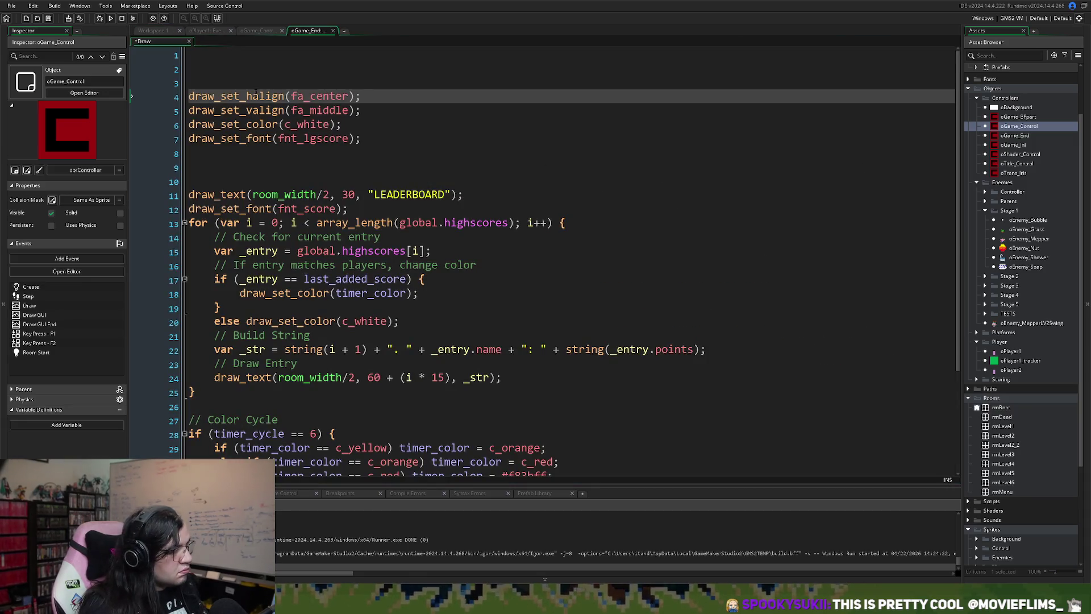
- Start the code with a '// Draw Black Screen' comment and a c_black colour line
left_click(210, 55)
type("// ")
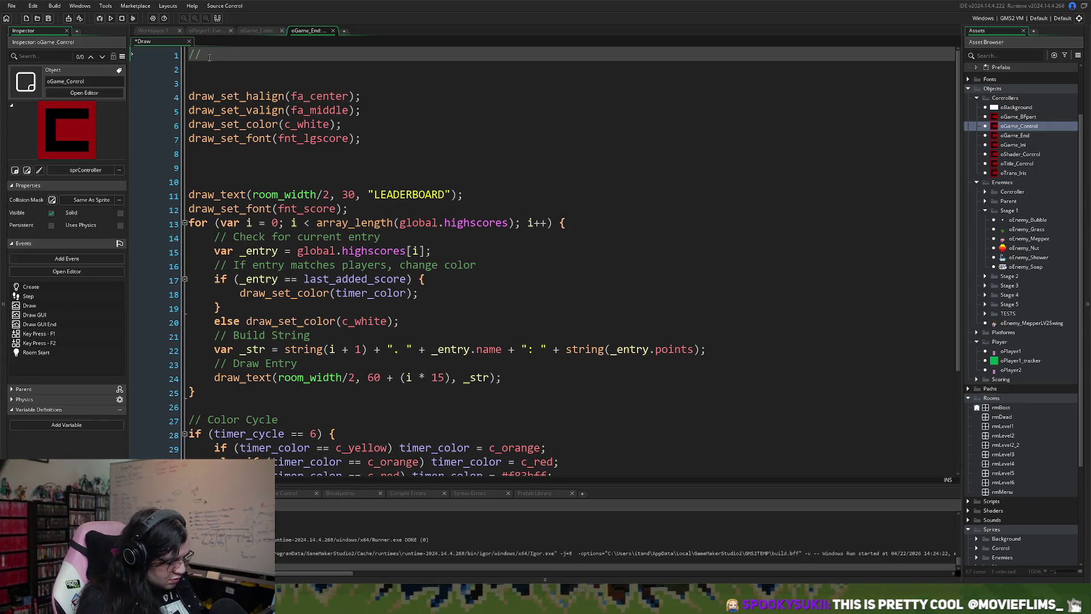
type("Draw B")
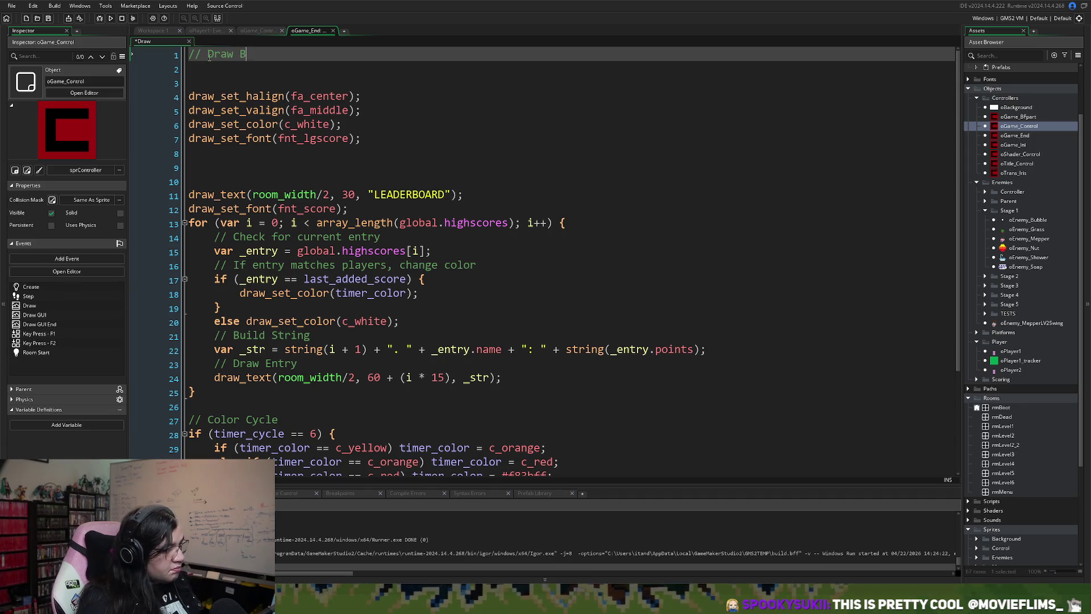
type("lack Screen")
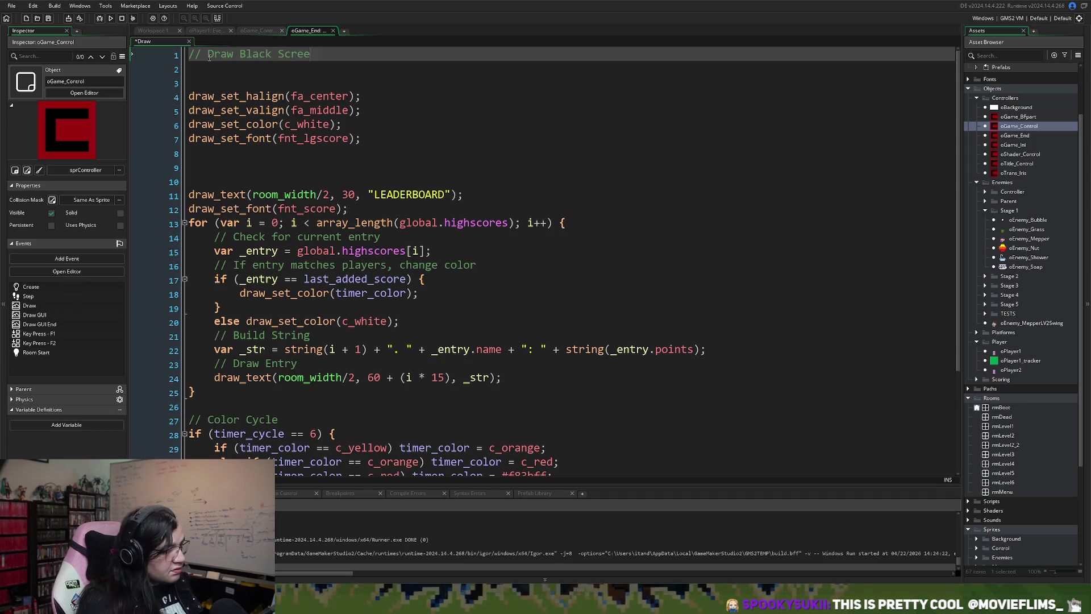
key("Return")
key("ctrl+v")
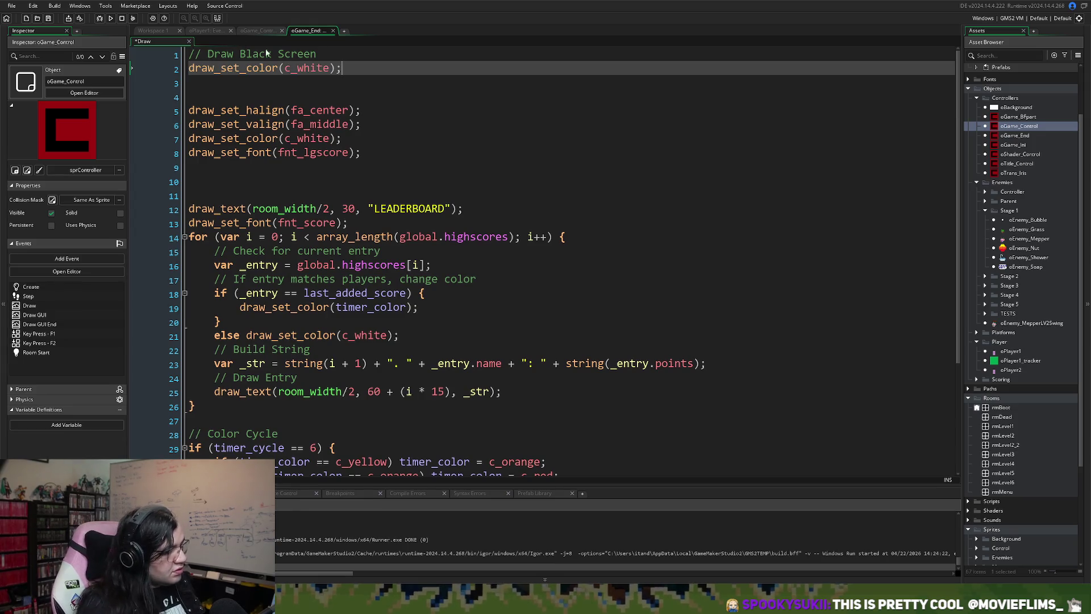
left_click_drag(330, 68, 296, 67)
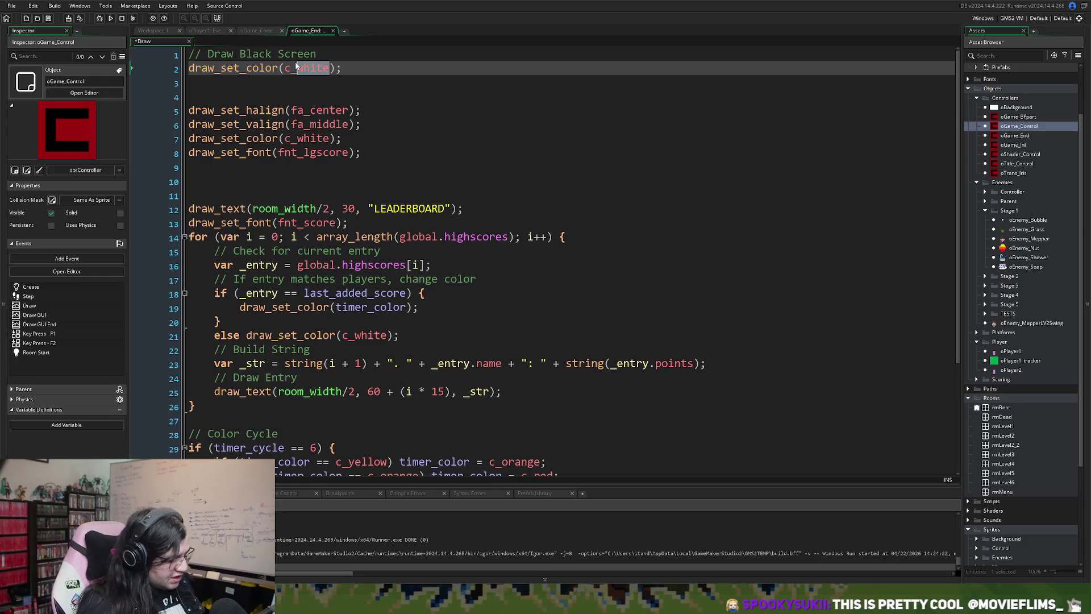
type("black")
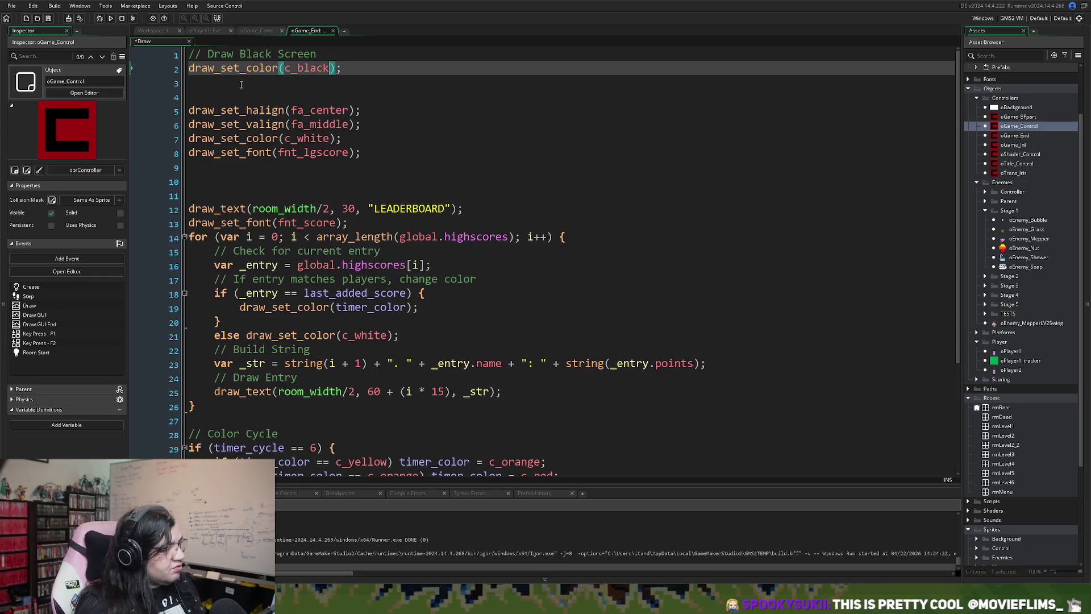
- Add draw_rectangle(0, 0, room_width, room_height, false); and a '// Draw' comment above the alignment lines
left_click(204, 85)
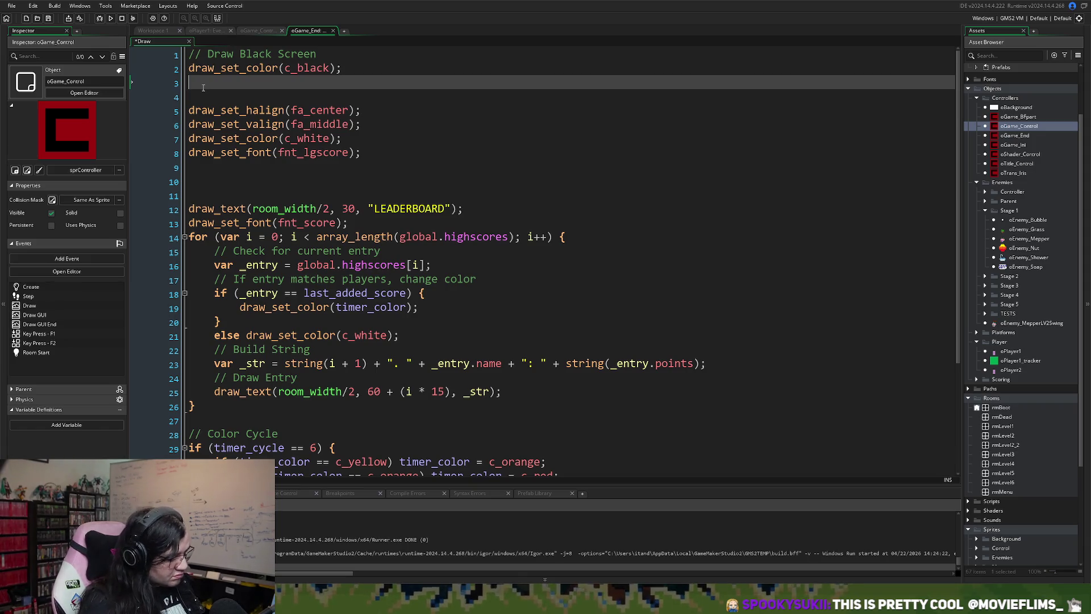
type("draw_re")
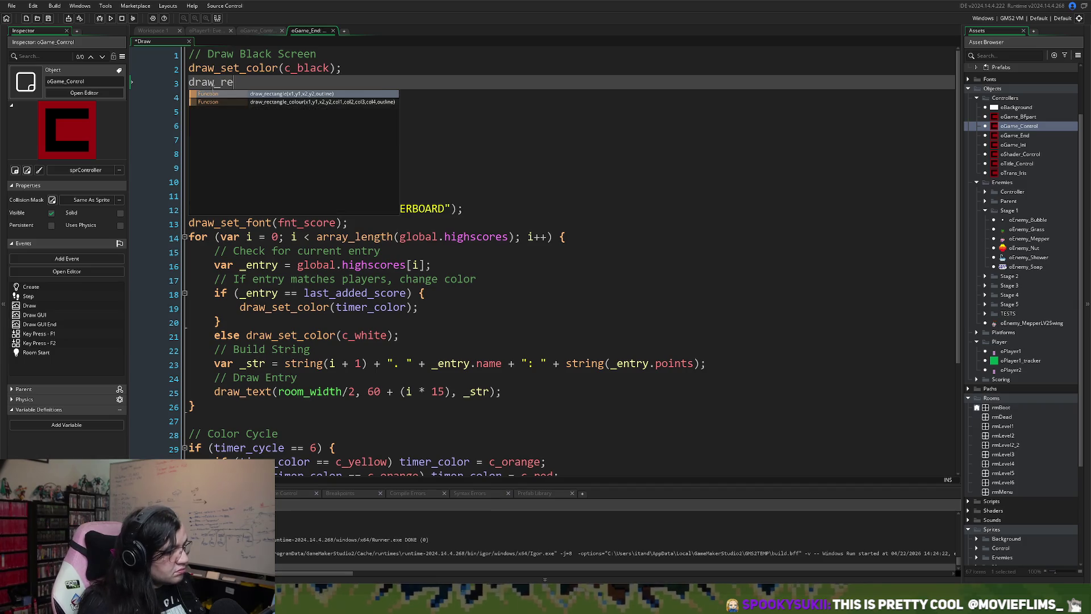
key("Return")
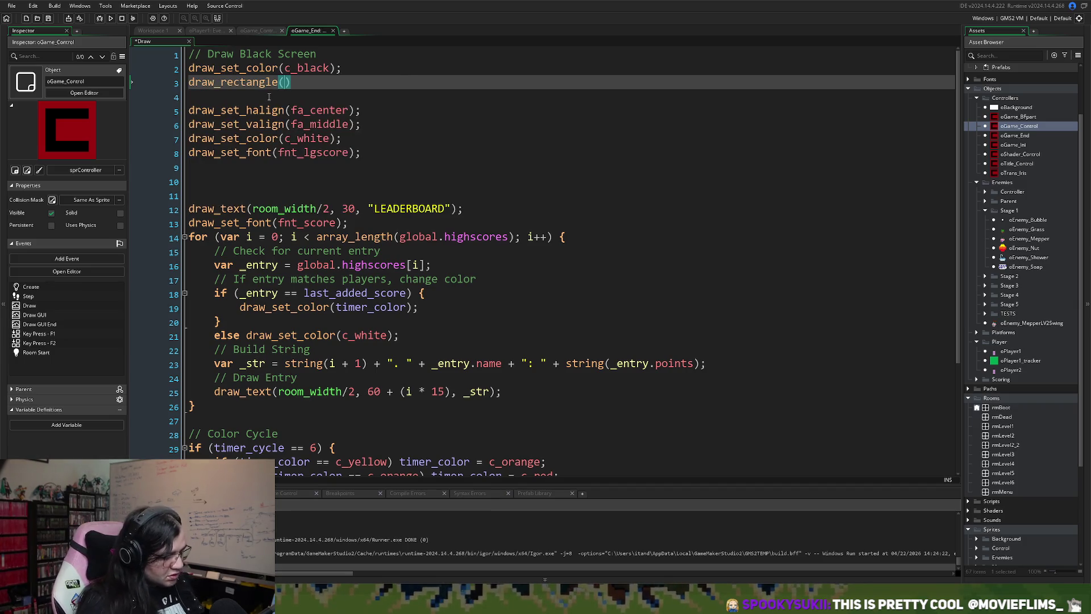
type("0, ")
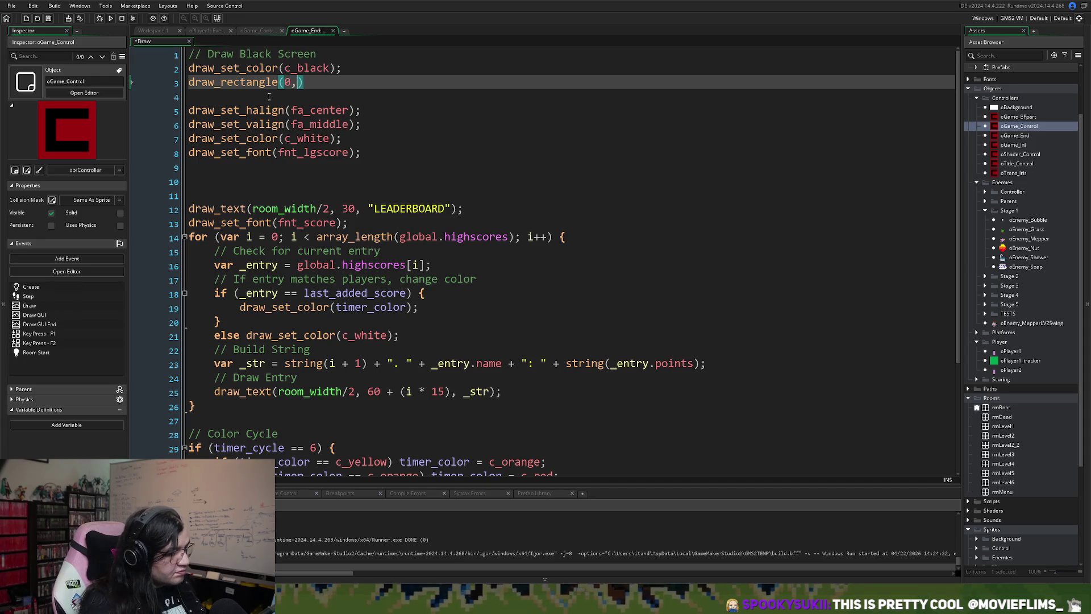
type("0, ")
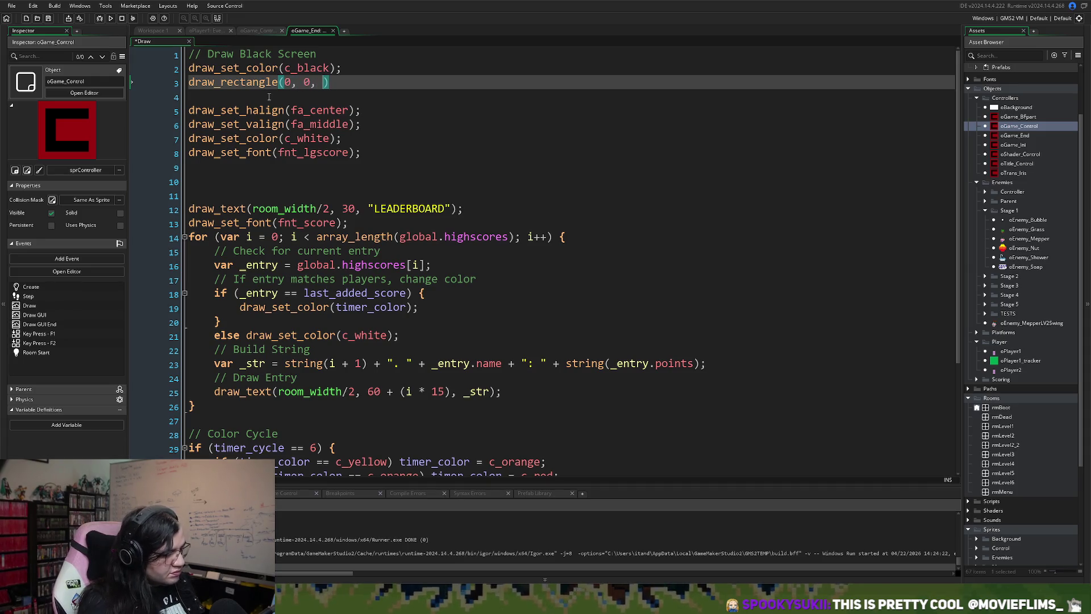
type("room_wi")
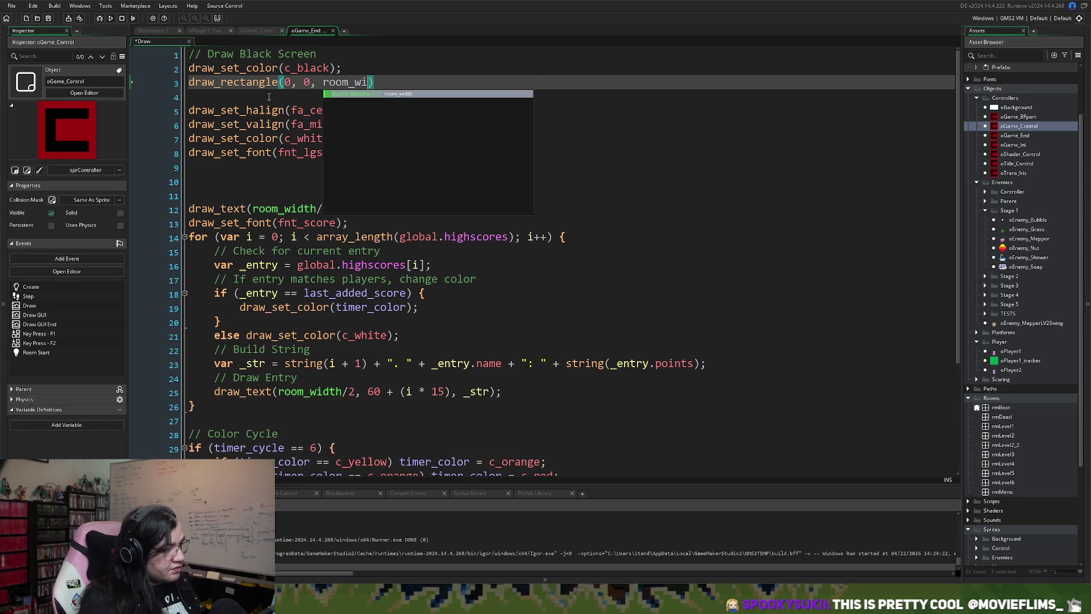
type("dth,")
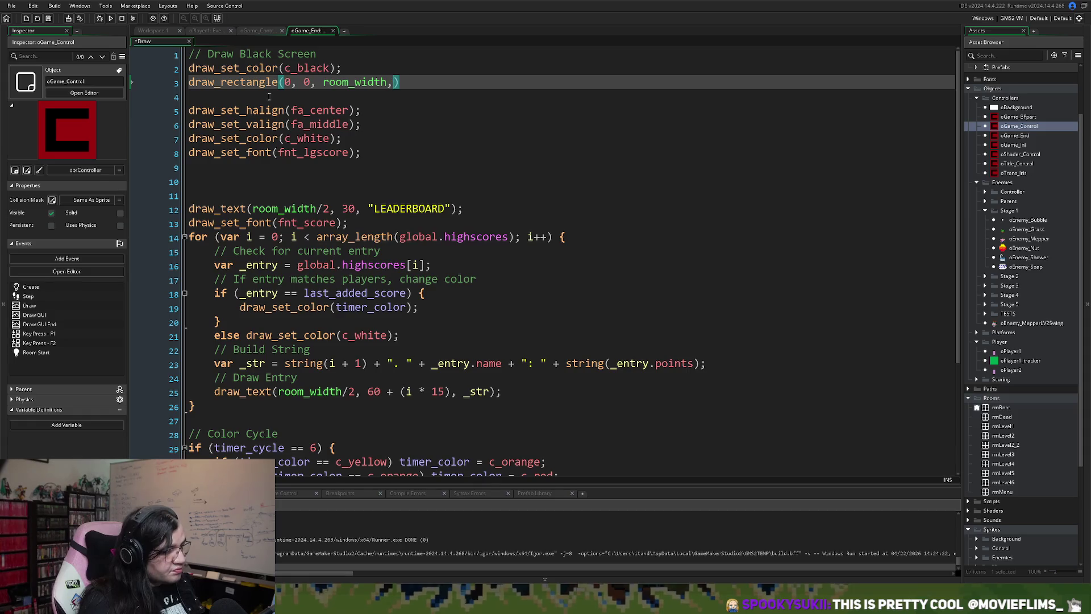
type(" room")
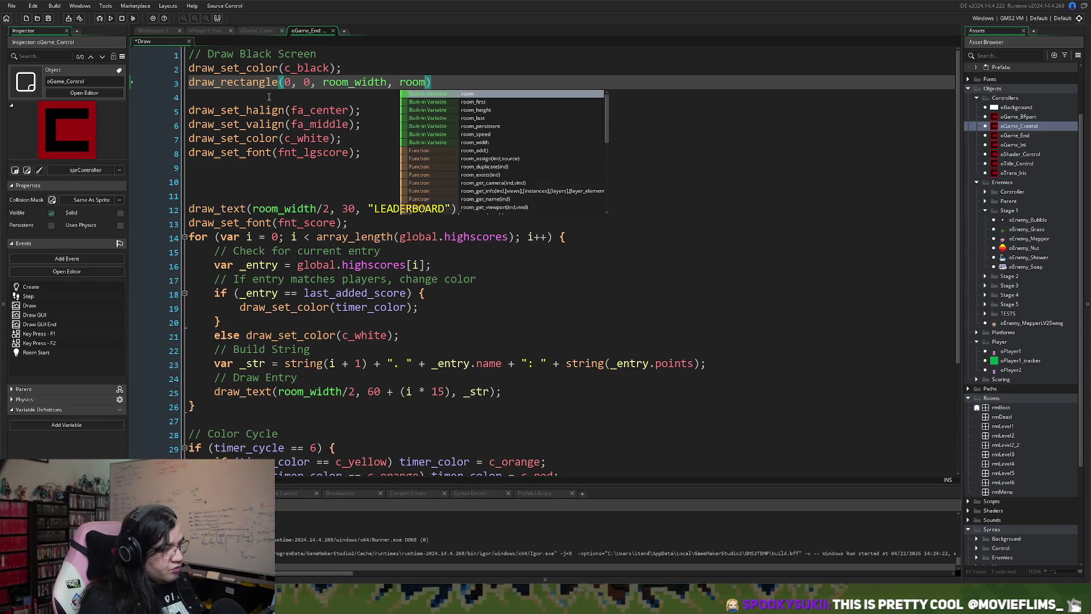
type("_height")
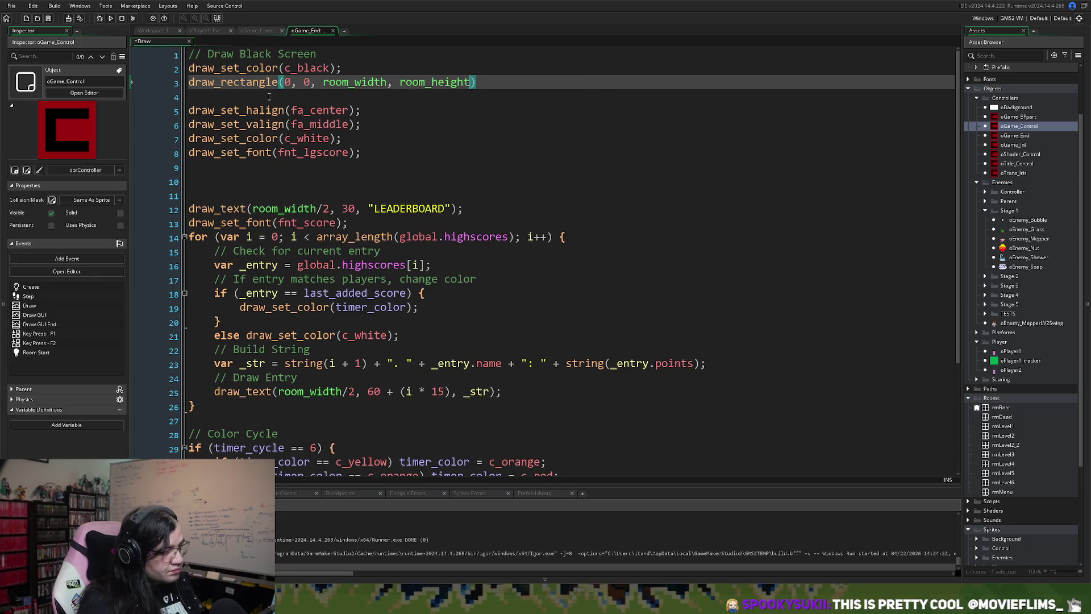
type(", ")
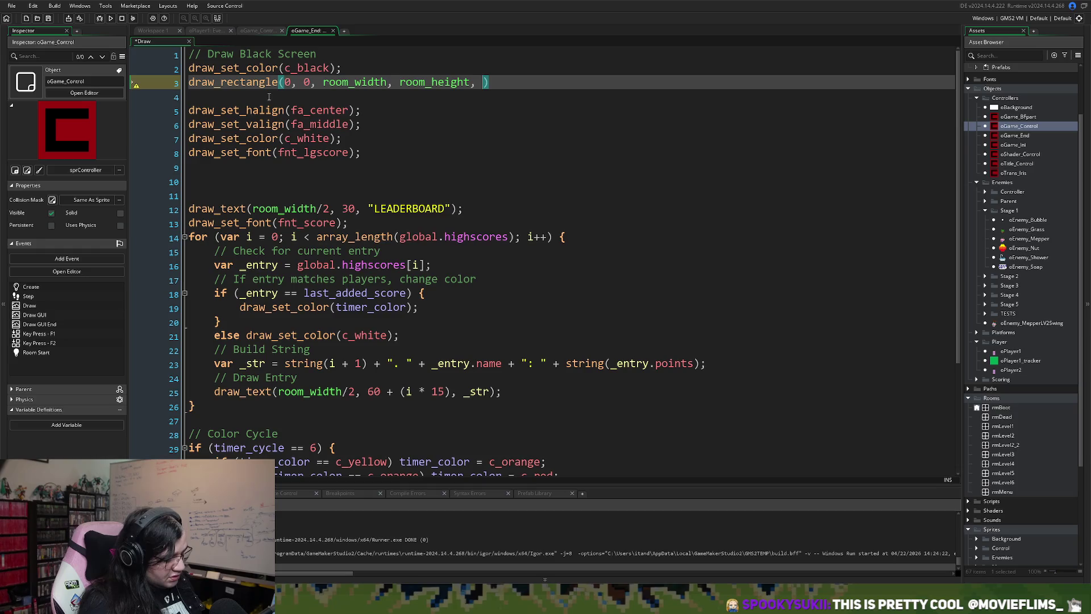
type("false)")
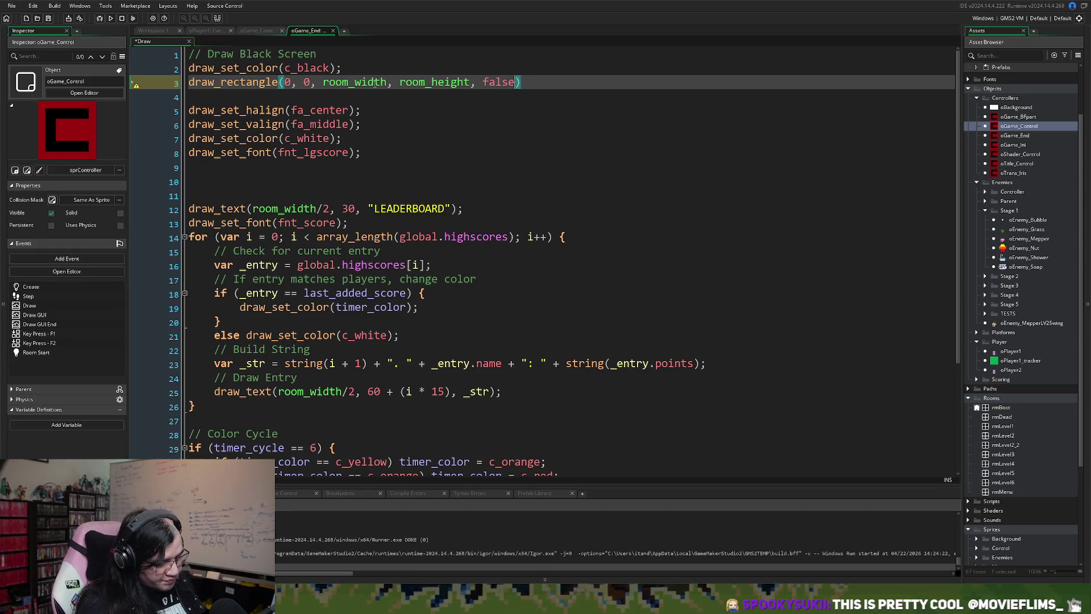
type(";")
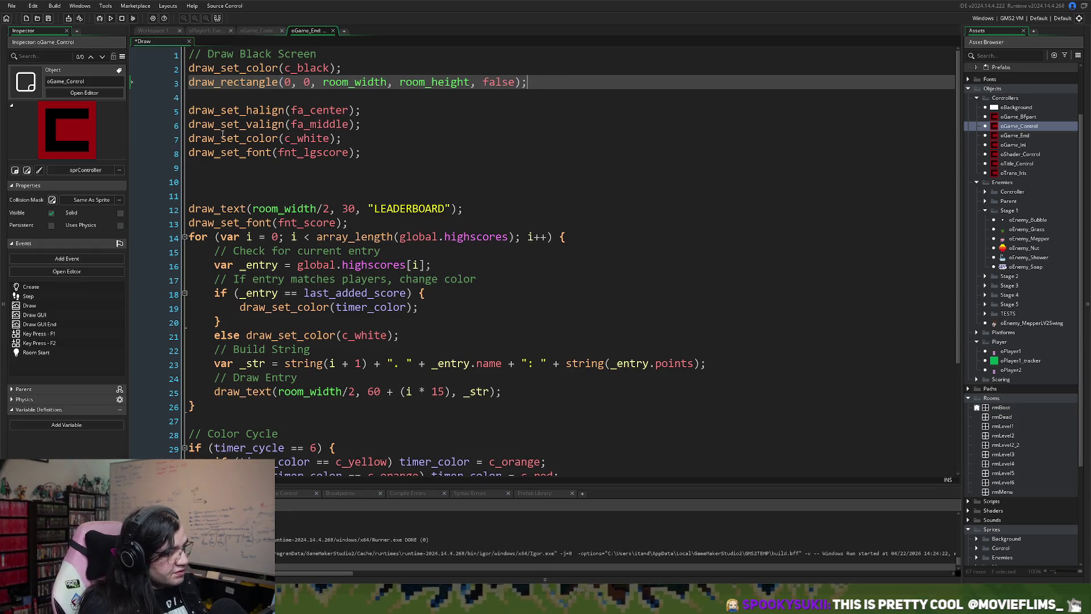
left_click(207, 98)
type("// Draw")
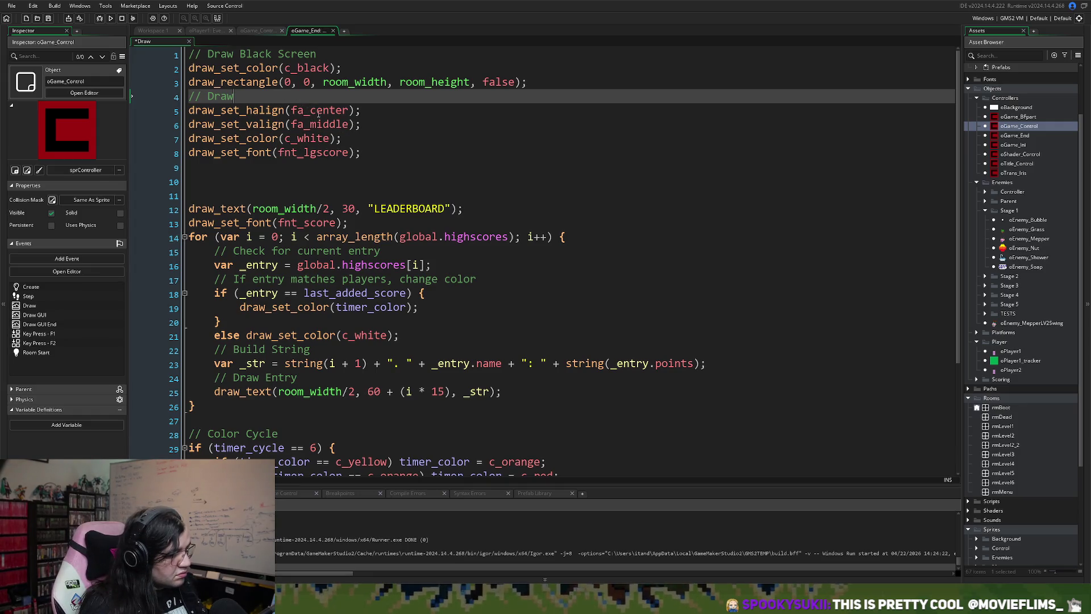
left_click_drag(371, 124, 189, 110)
key("ctrl+c")
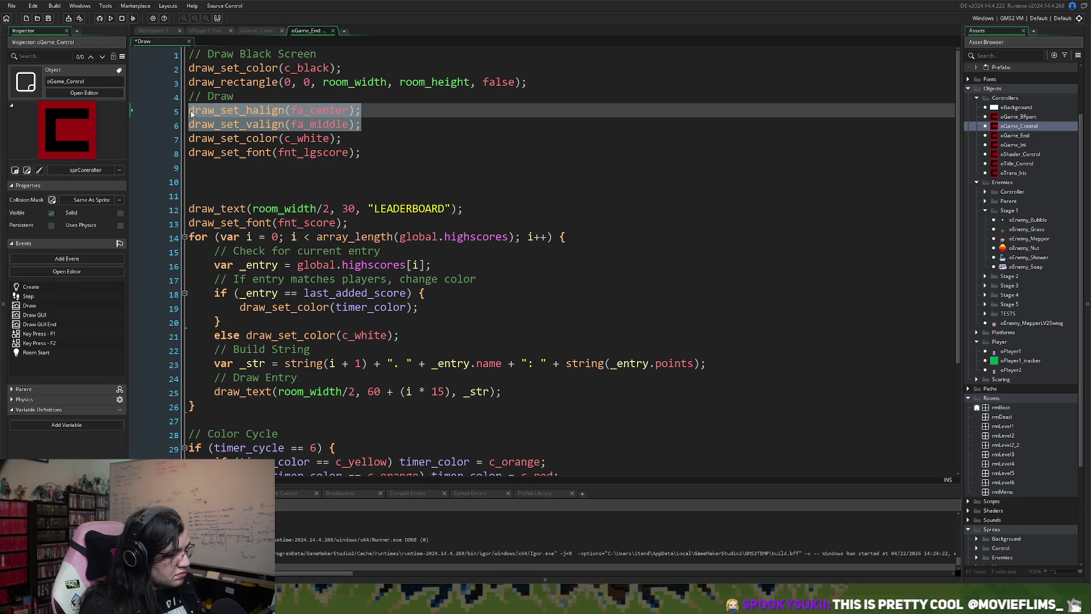
- Copy the alignment lines below the black-screen comment and change them to fa_left and fa_top
left_click(191, 68)
key("Return")
key("Return")
key("Up")
key("Up")
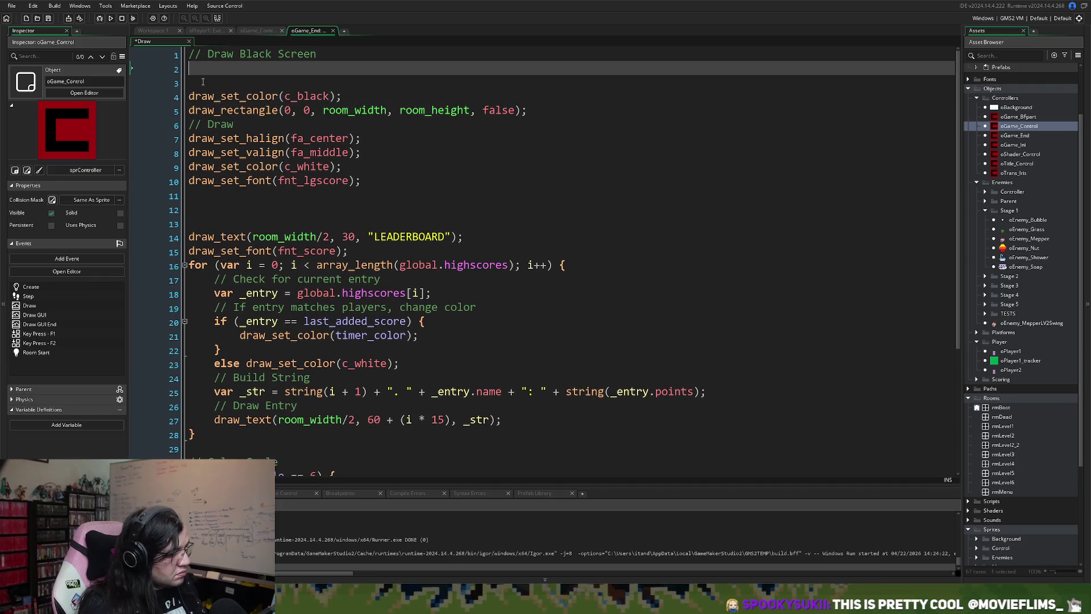
key("ctrl+v")
left_click_drag(348, 68, 314, 68)
key("BackSpace")
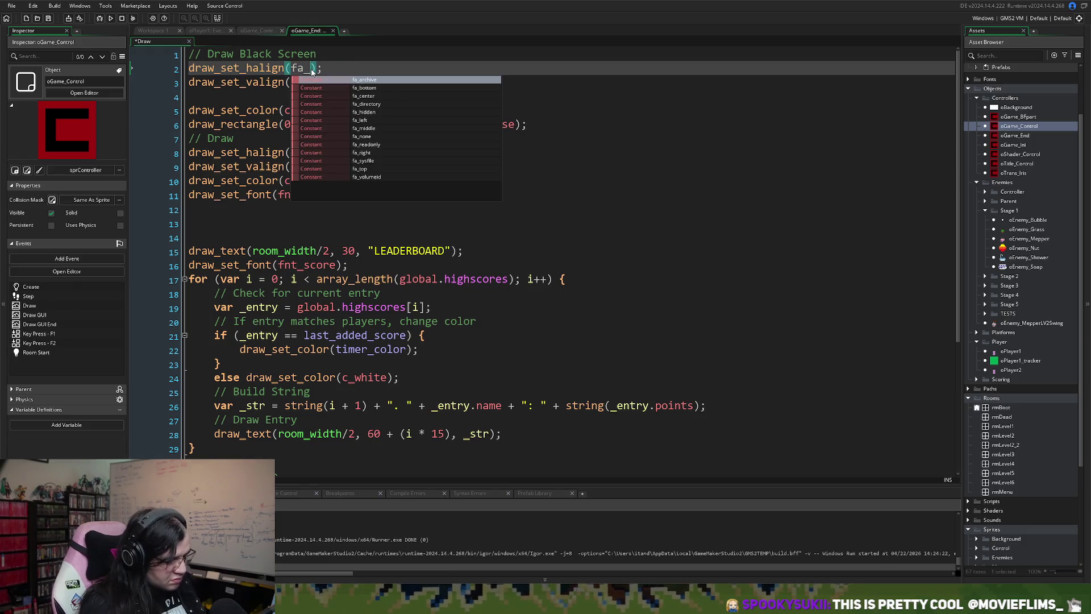
type("l")
left_click(337, 80)
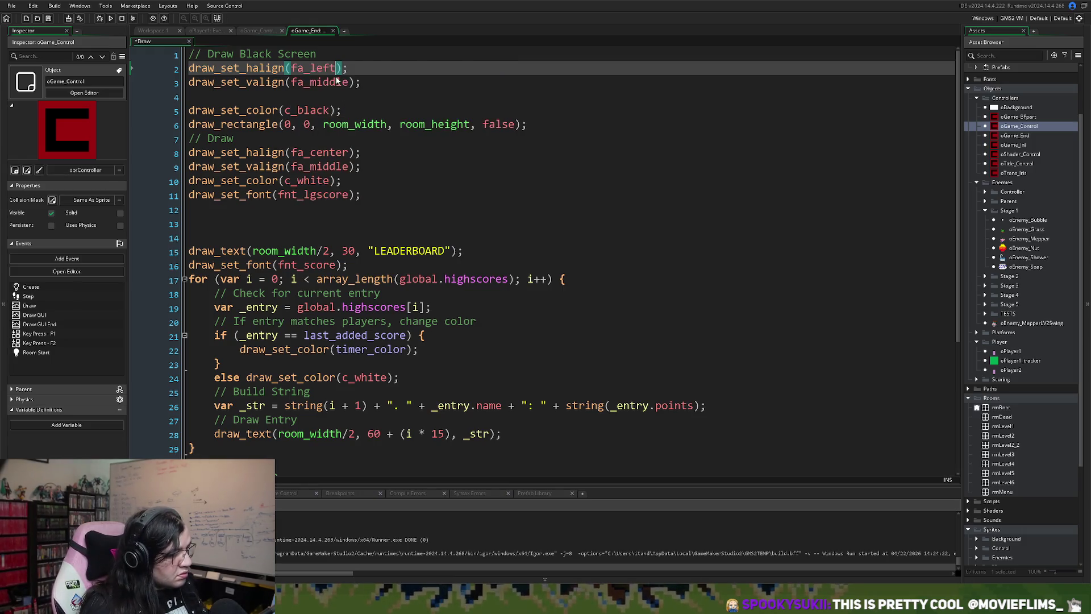
left_click_drag(348, 82, 311, 82)
key("BackSpace")
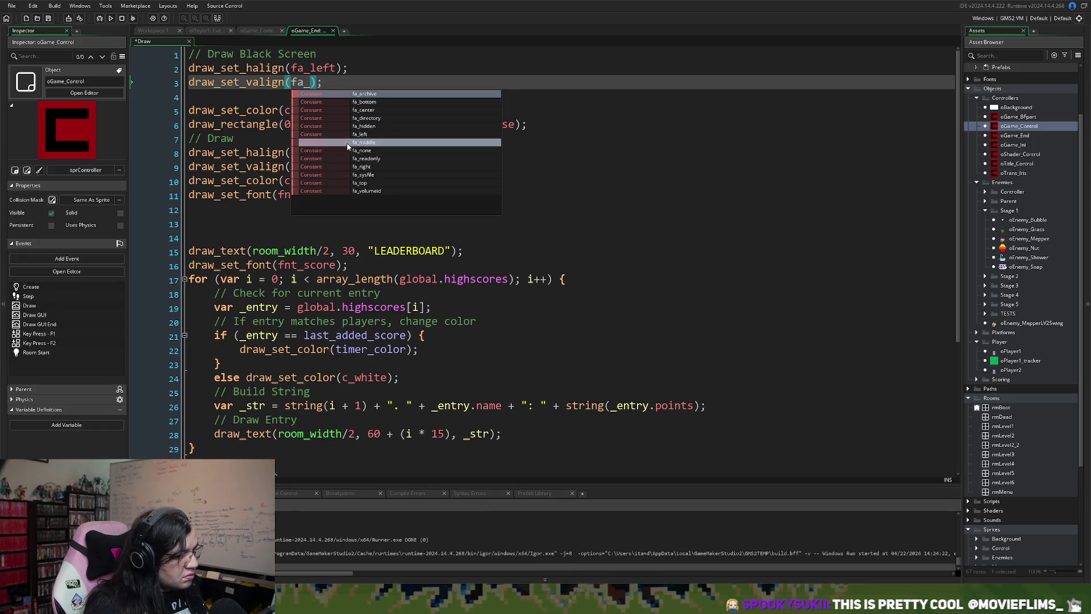
left_click(351, 183)
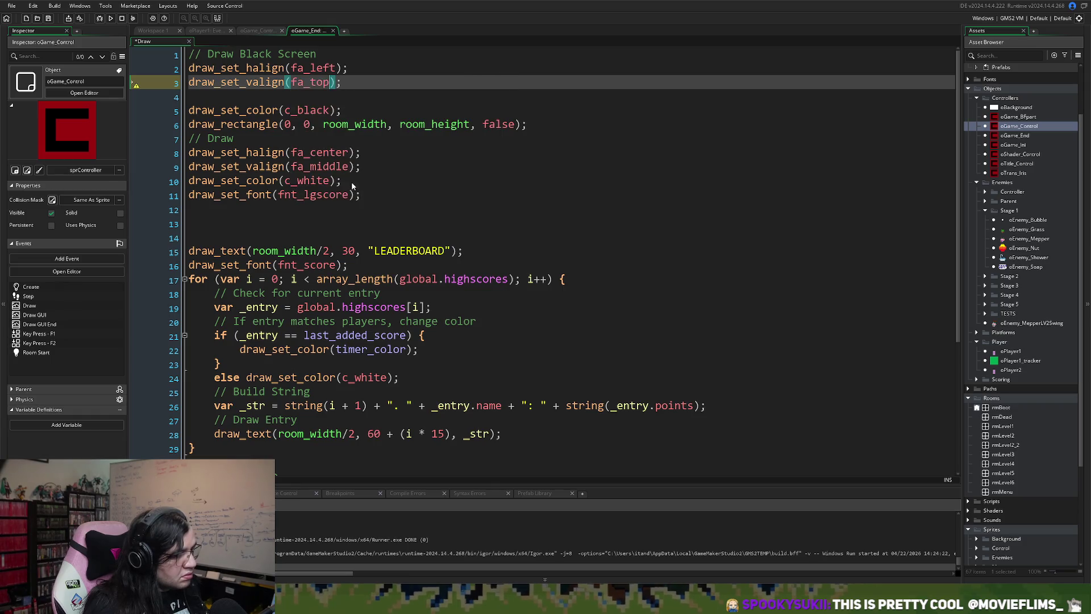
key("Down")
key("BackSpace")
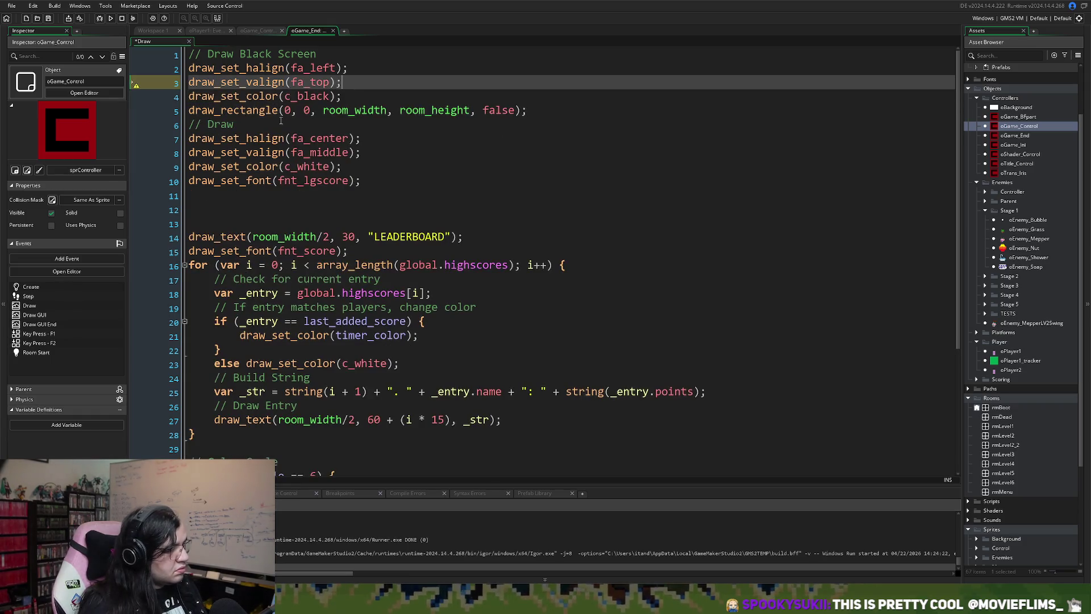
- Rename the comment to '// Draw Score' and add a '// Draw Title' comment above the title
left_click(231, 205)
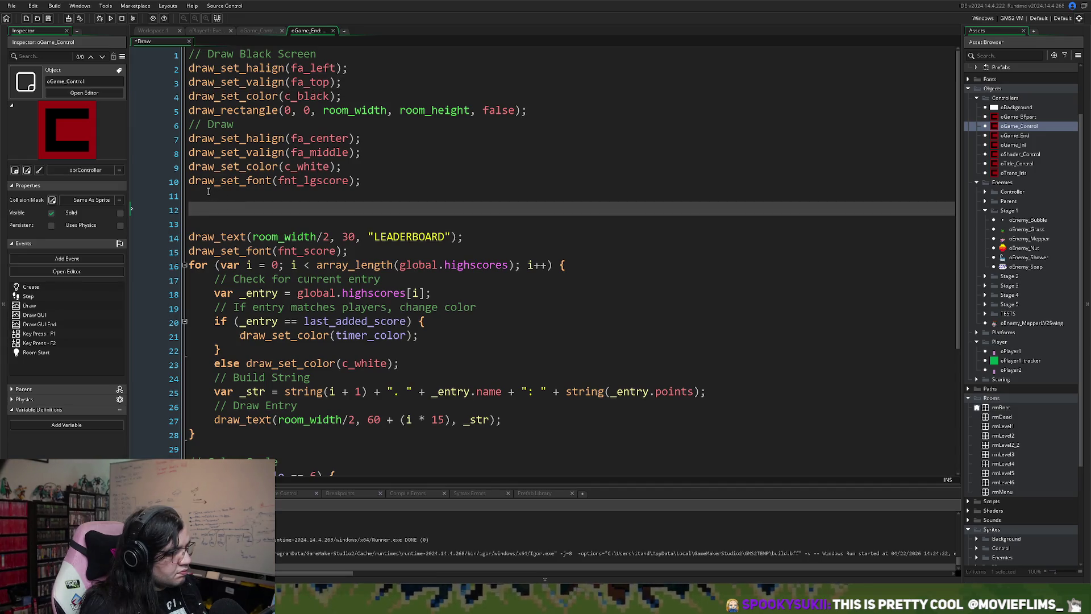
left_click(248, 126)
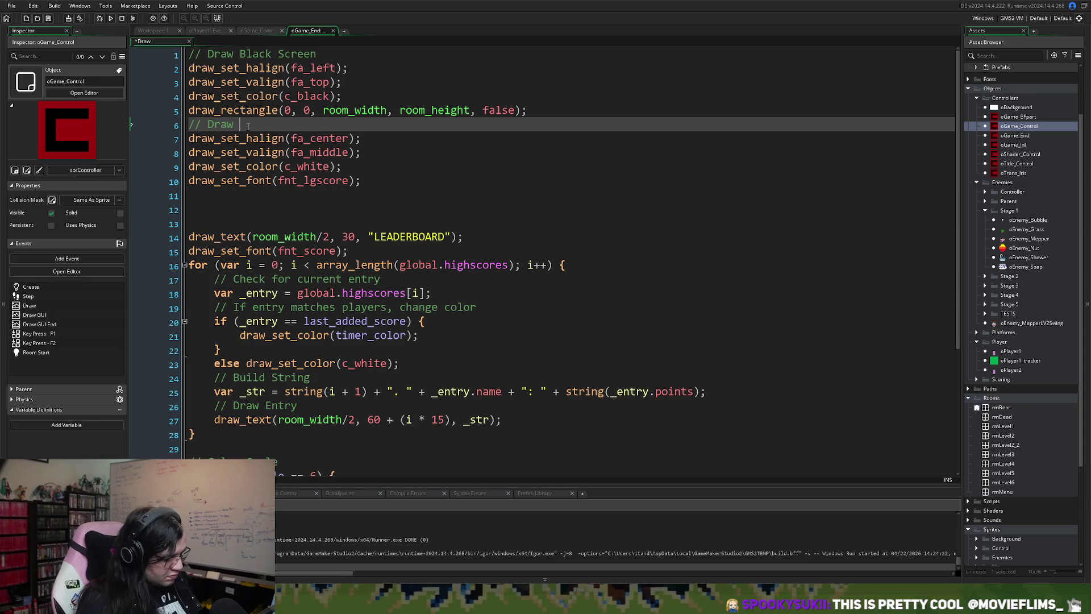
type("Scro")
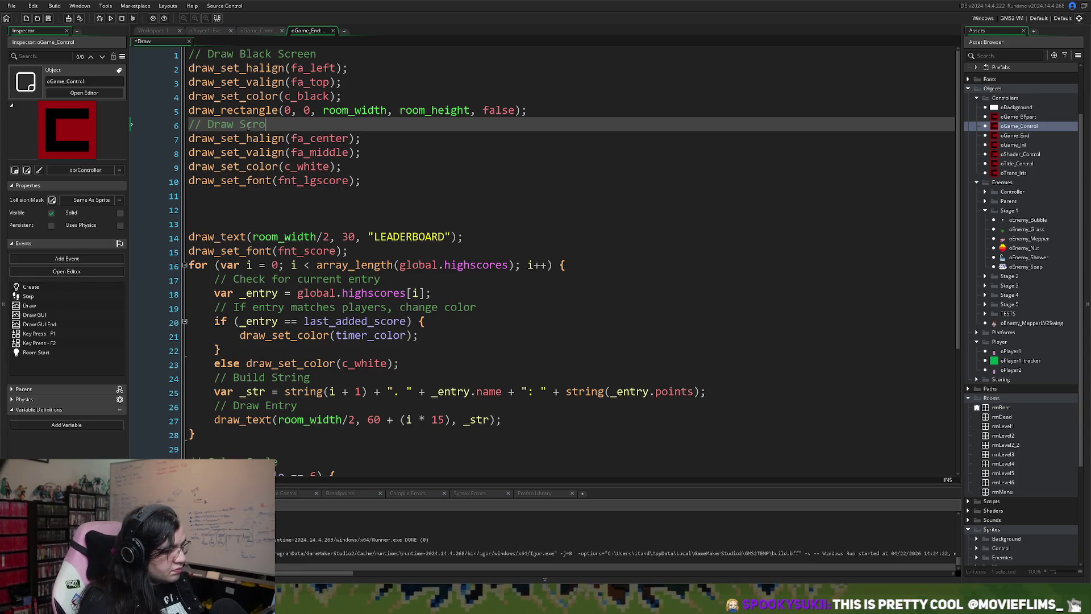
key("BackSpace")
key("BackSpace")
type("ore")
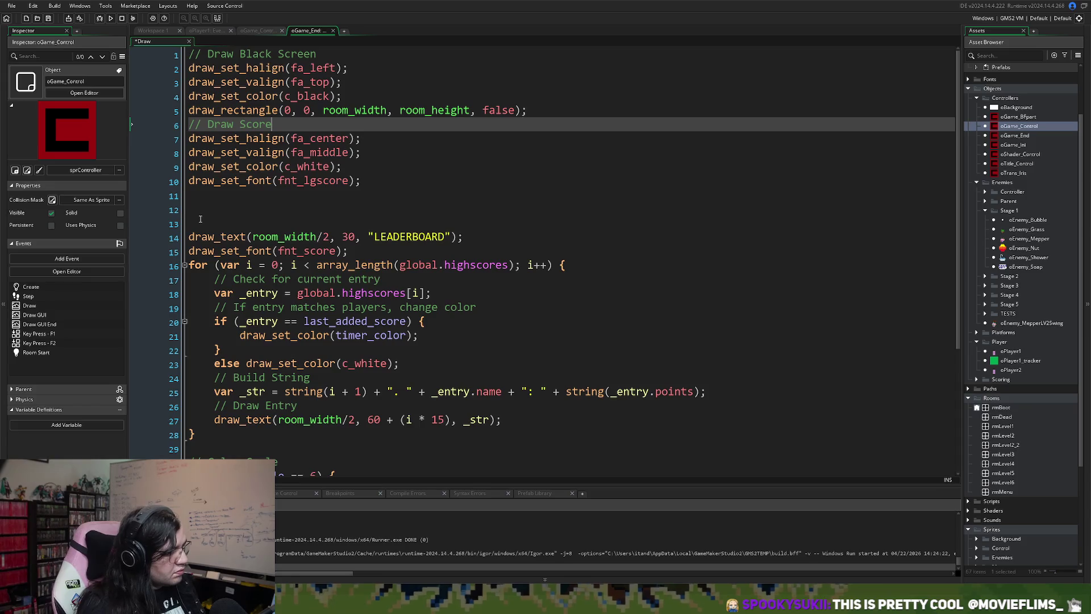
left_click(196, 223)
key("BackSpace")
key("BackSpace")
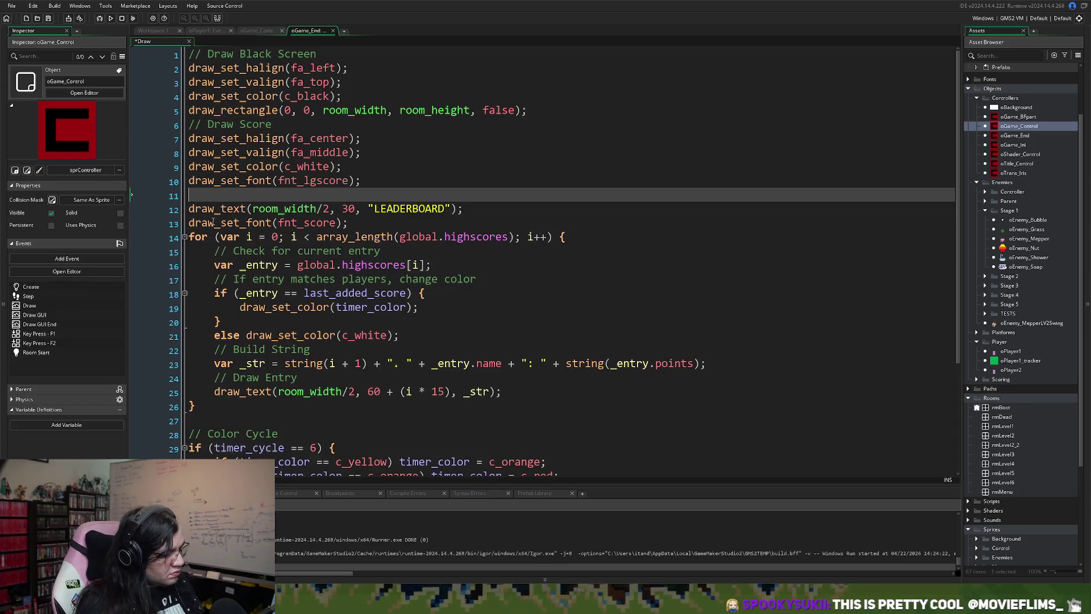
type("// Draw ")
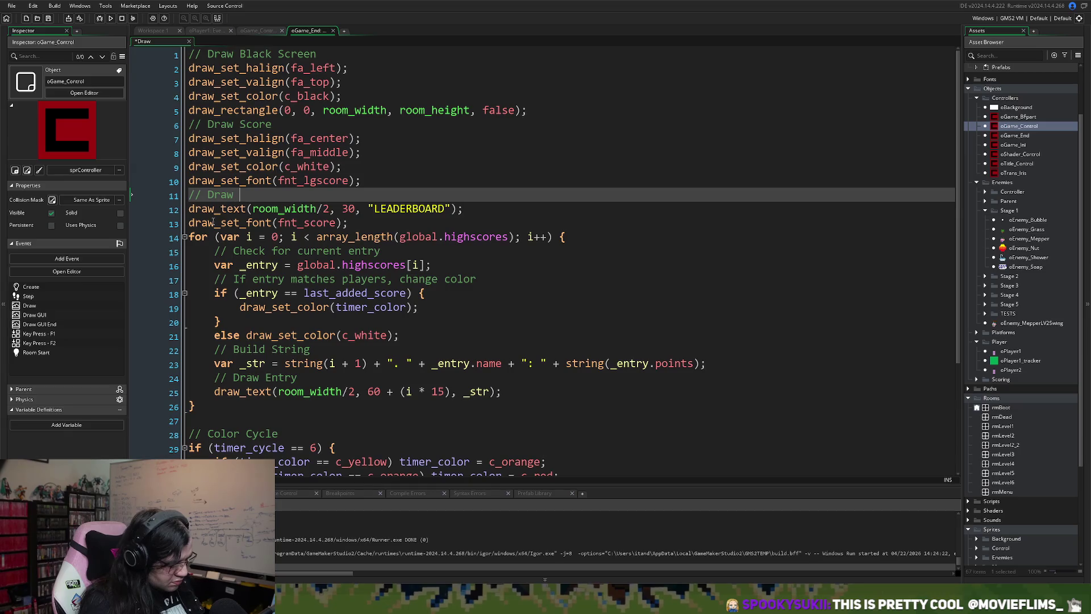
type("Title")
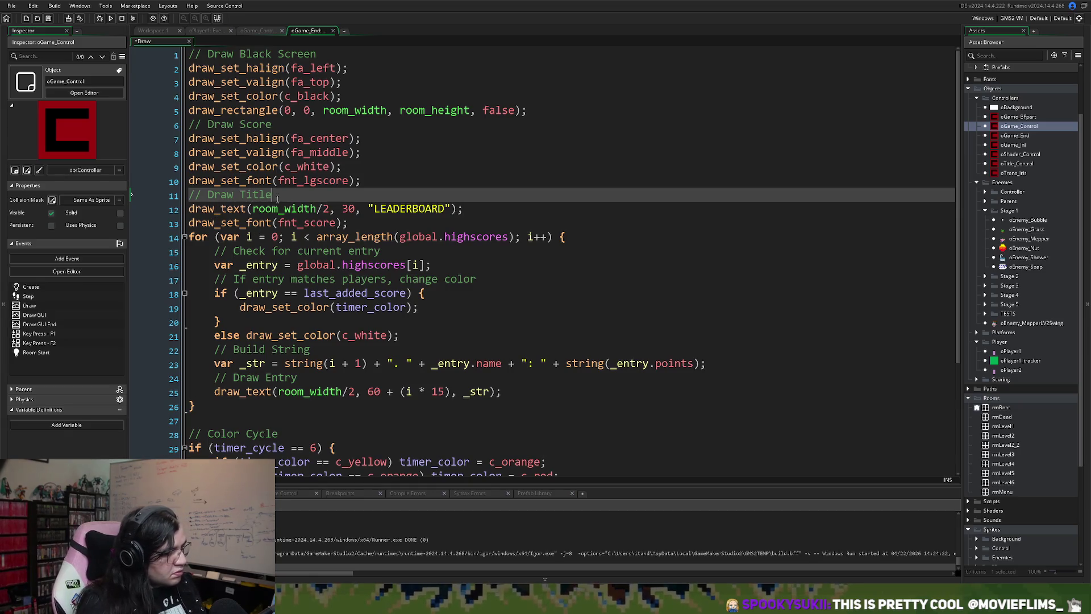
- Move the large-score font line under '// Draw Title' and add '// Draw Board State' below LEADERBOARD
left_click(369, 178)
key("shift+Home")
key("ctrl+x")
left_click(291, 196)
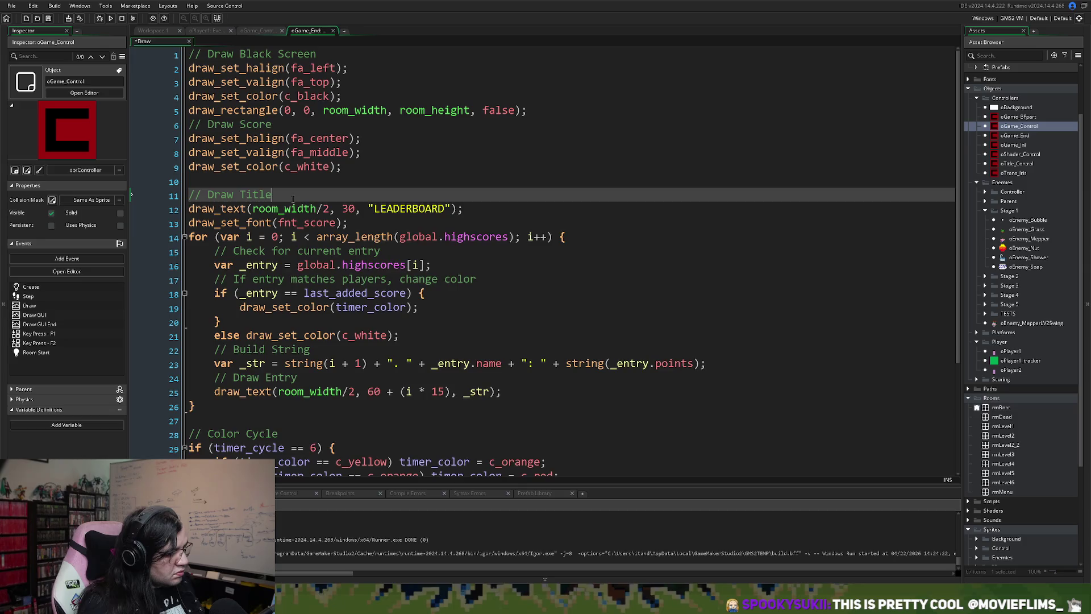
key("Return")
key("ctrl+v")
left_click(221, 182)
key("BackSpace")
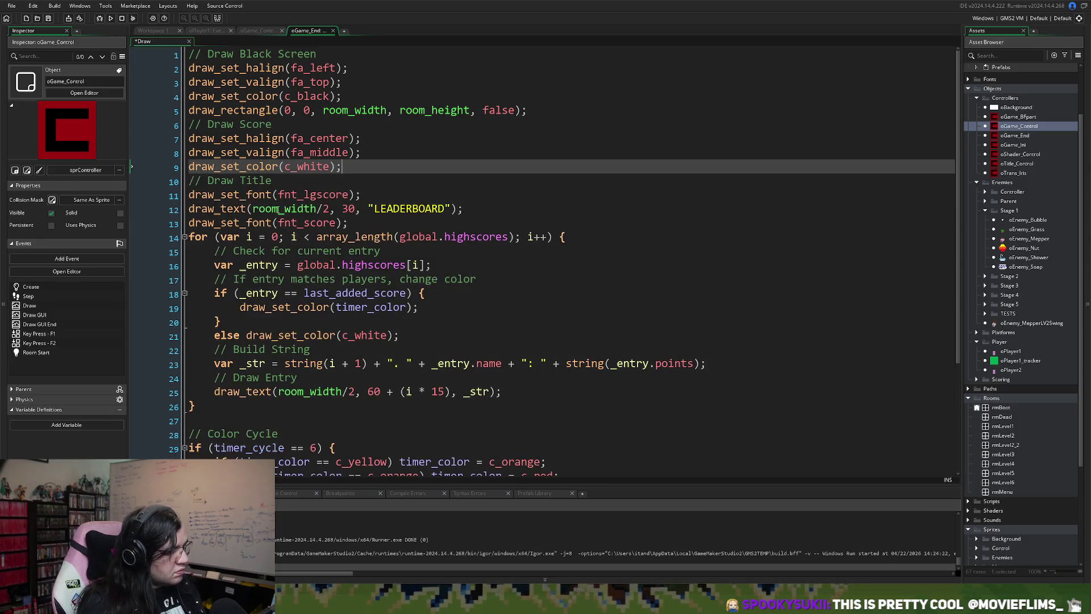
left_click(487, 210)
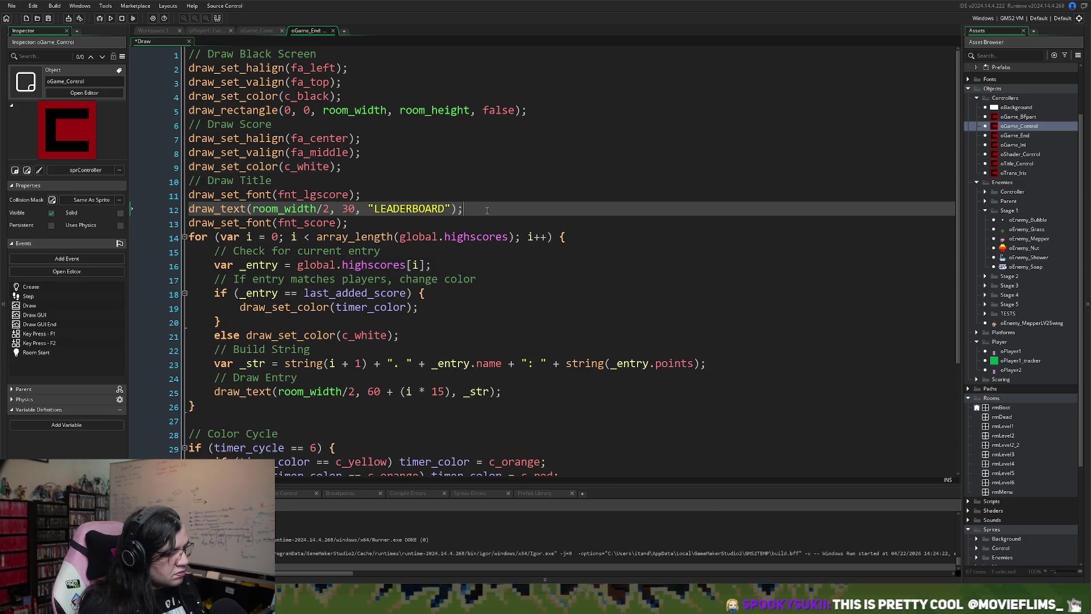
key("Return")
type("/")
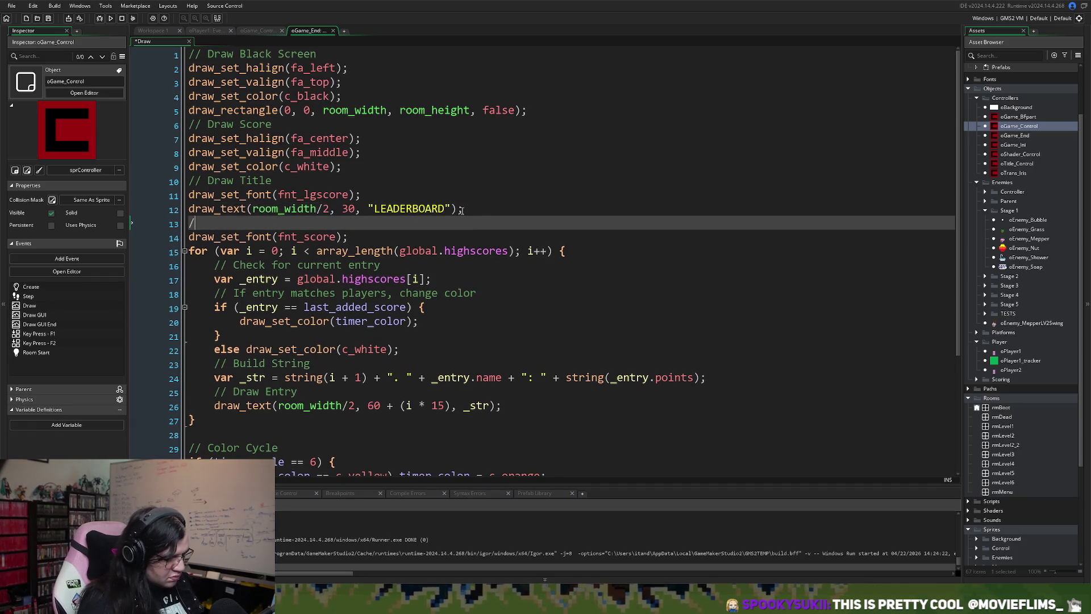
type("/ Draw Bo")
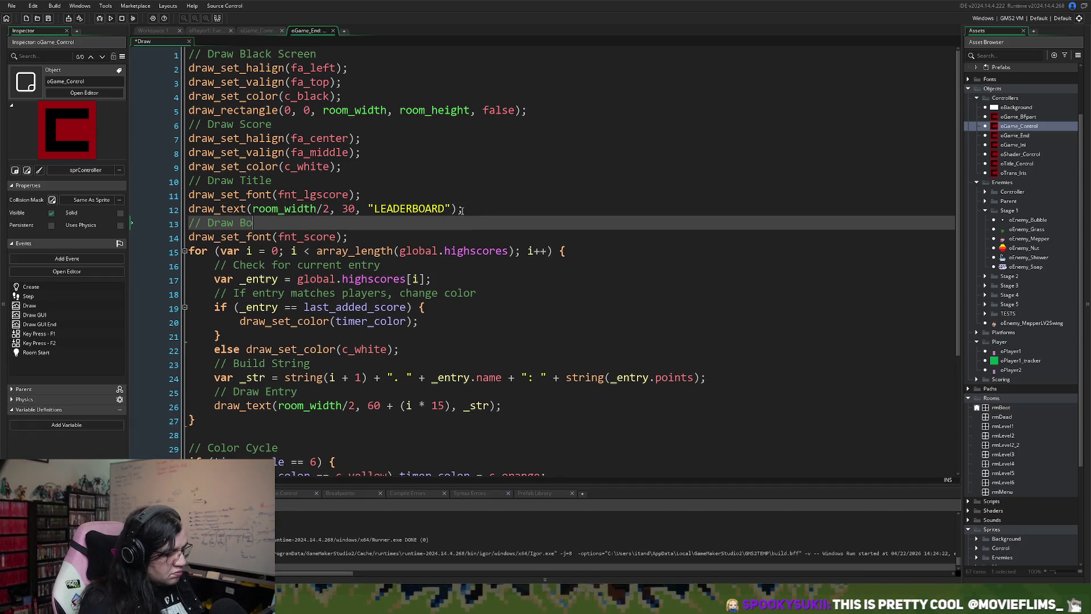
type("ard State")
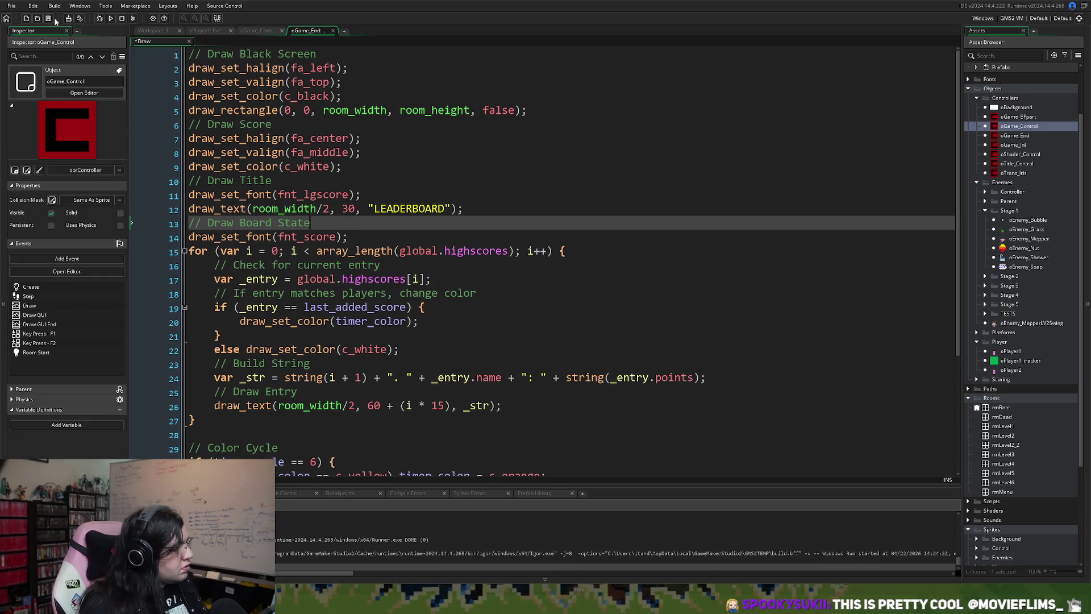
- Save and run the game, play to the LEADERBOARD screen, toggle the CRT effect, then close it
left_click(49, 18)
left_click(111, 19)
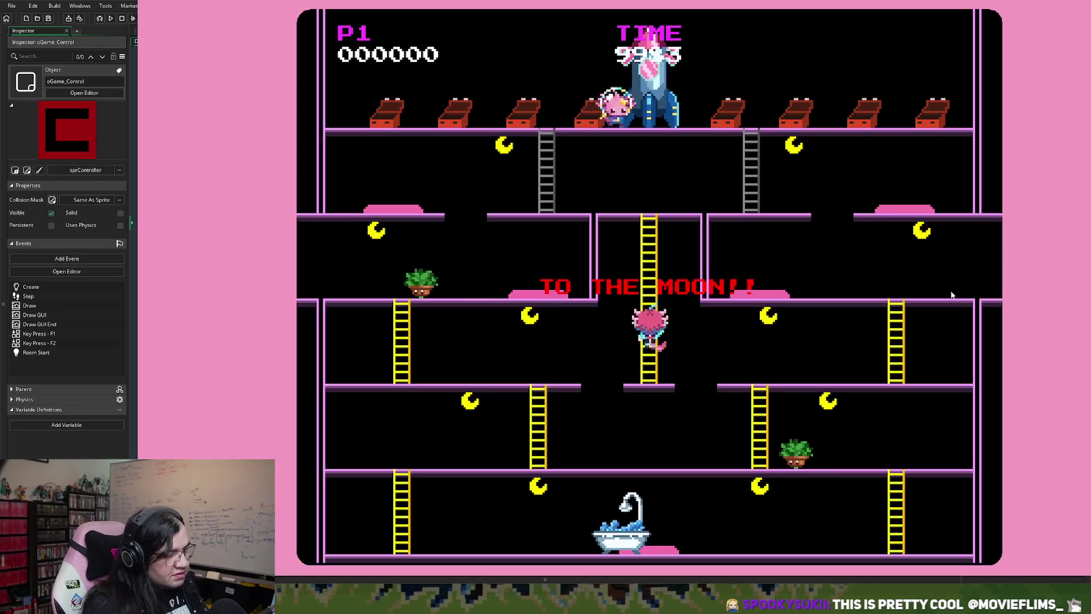
key("Right")
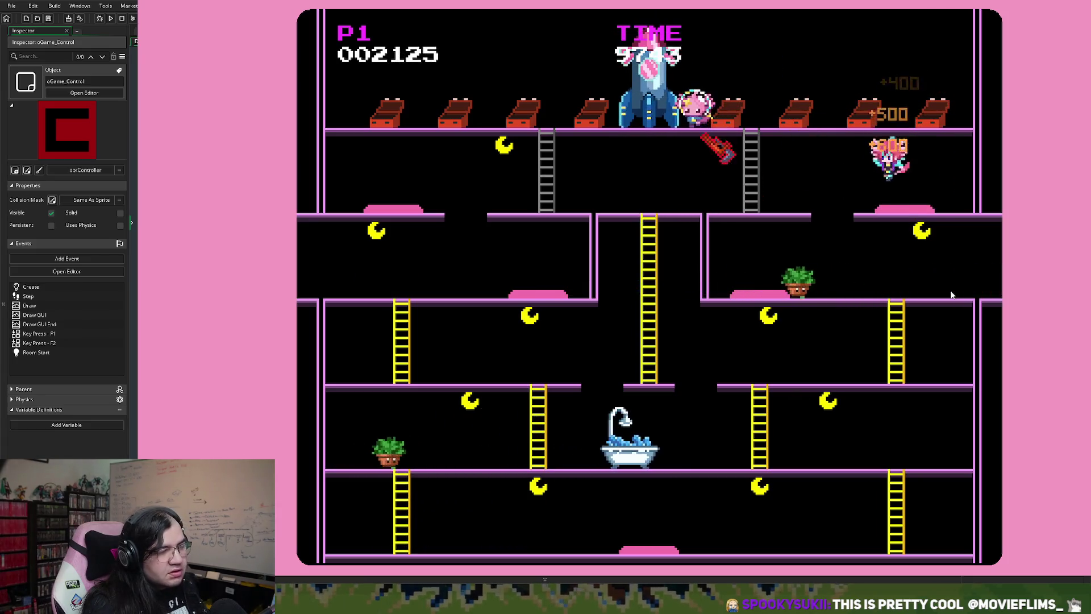
key("Left")
key("Left")
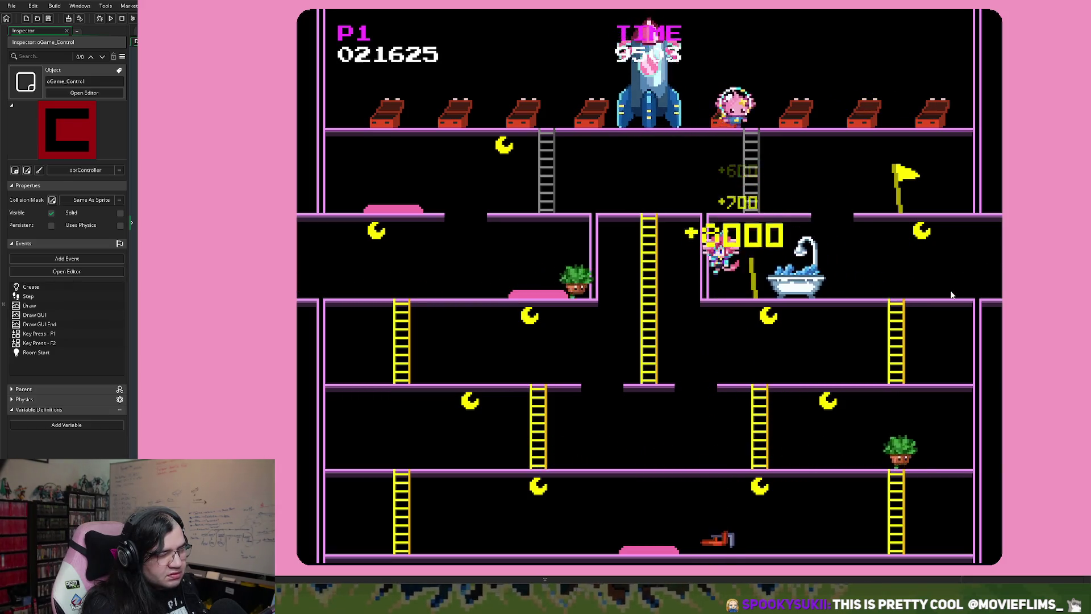
key("Right")
key("Right")
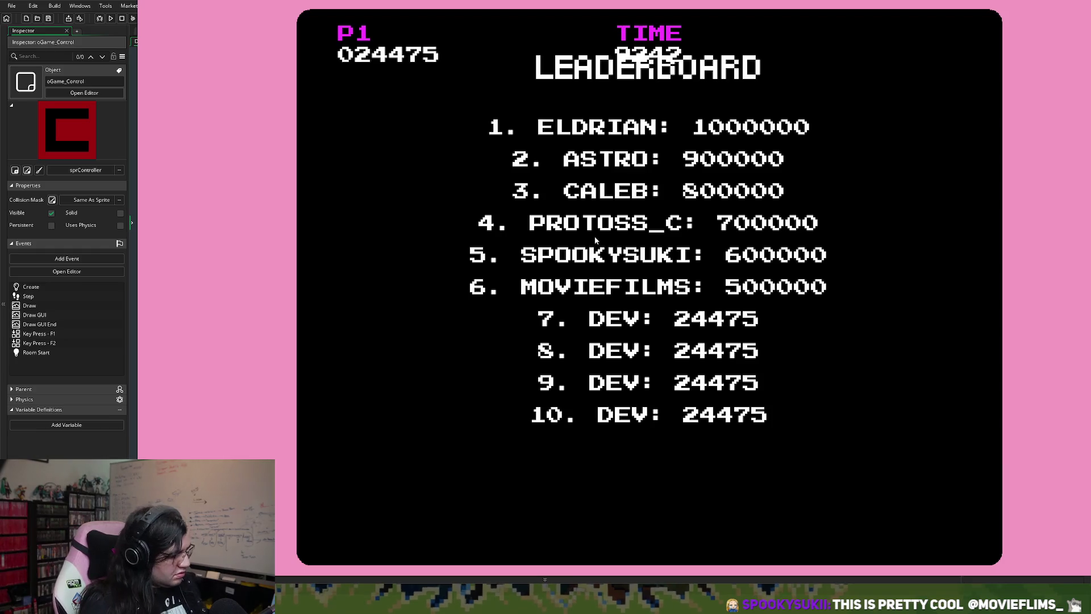
key("F1")
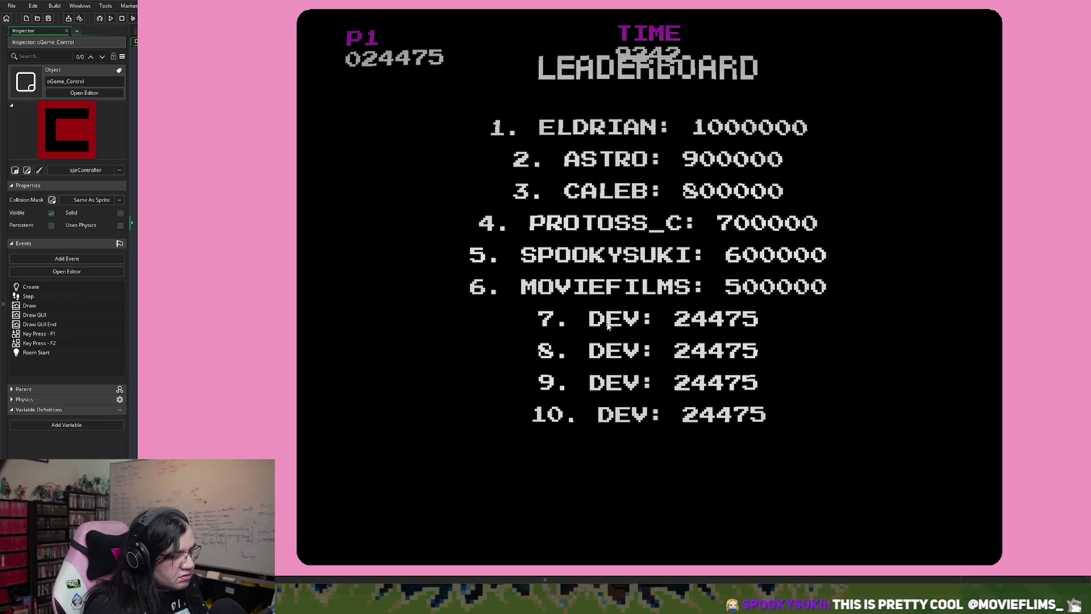
key("F1")
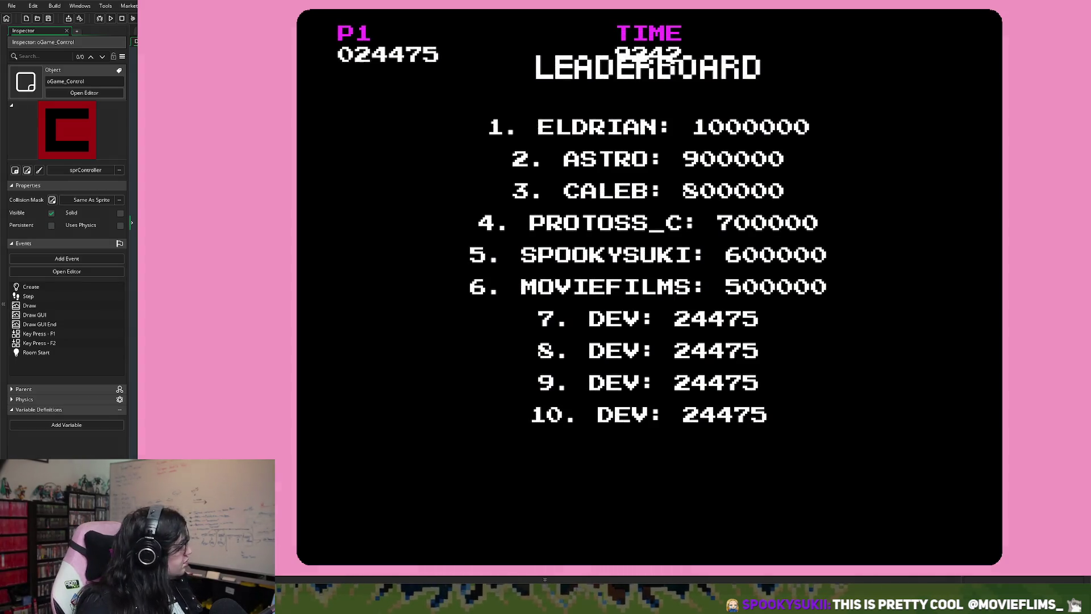
key("Escape")
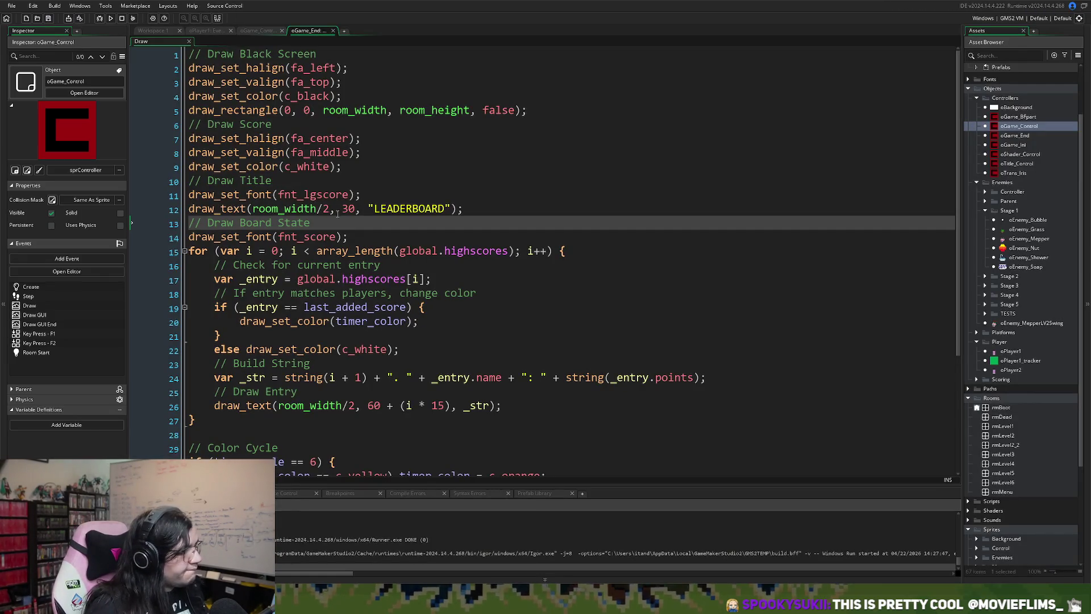
- In oGame_Control's Draw event, review the gameover checks and add a blank line after oGame_End is created
scroll(330, 221, "down", 4)
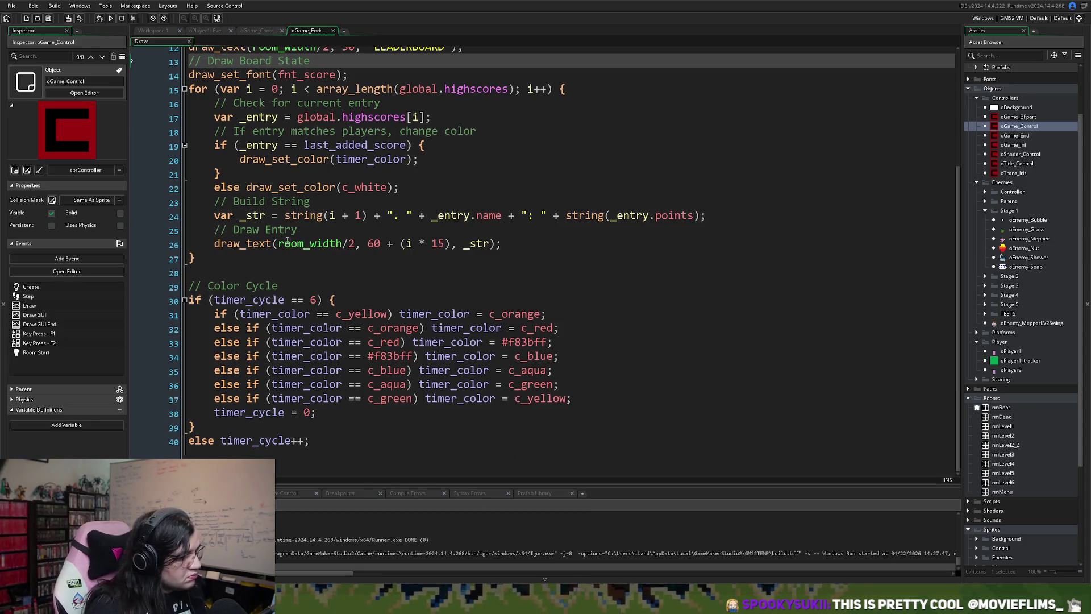
left_click(333, 31)
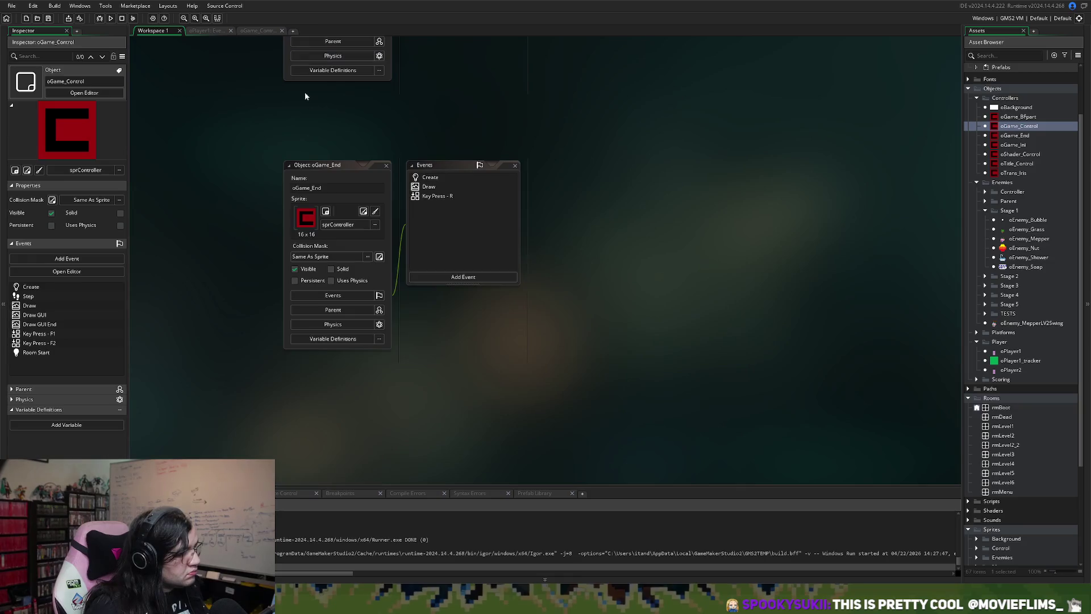
left_click(205, 31)
left_click(258, 31)
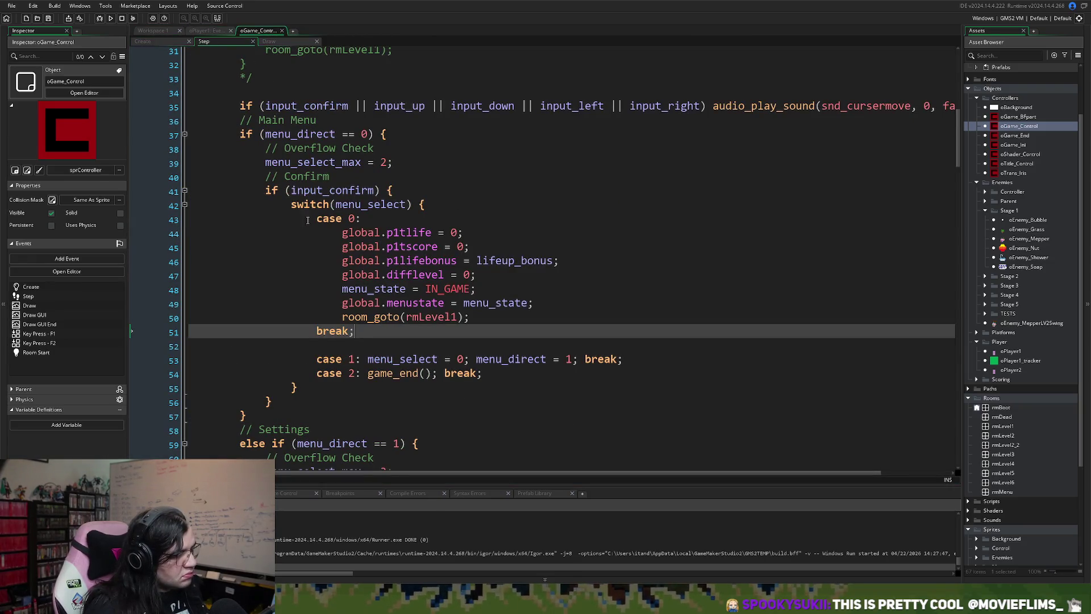
left_click(282, 42)
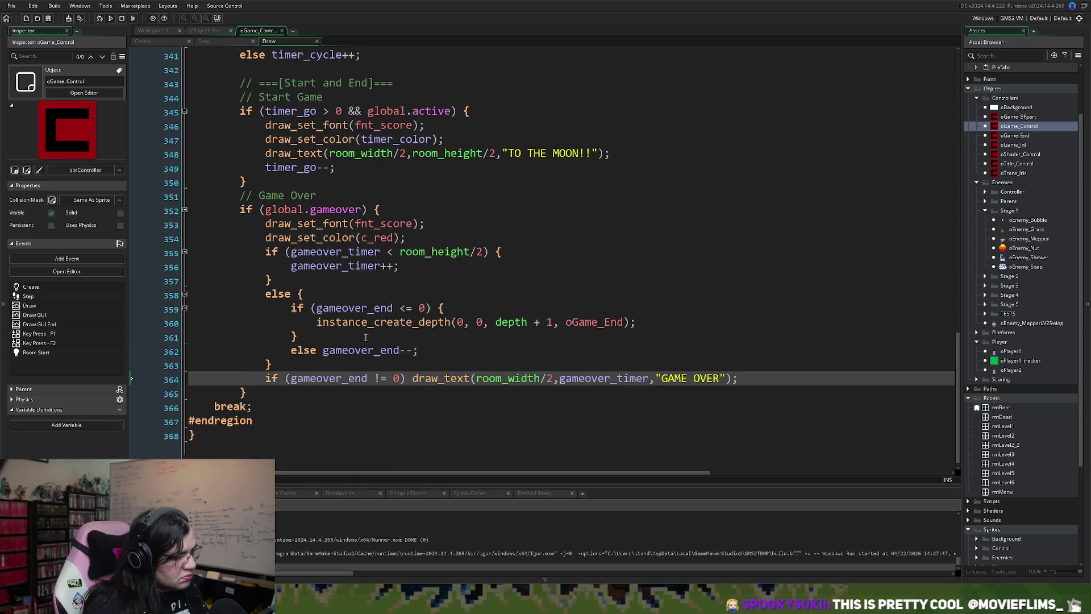
double_click(354, 309)
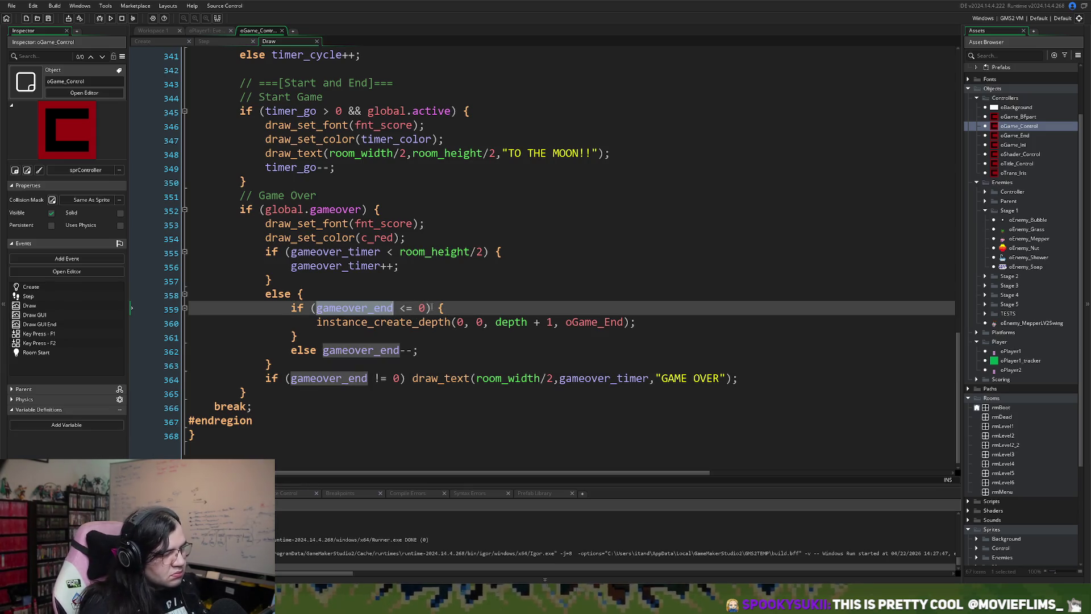
left_click_drag(432, 307, 291, 309)
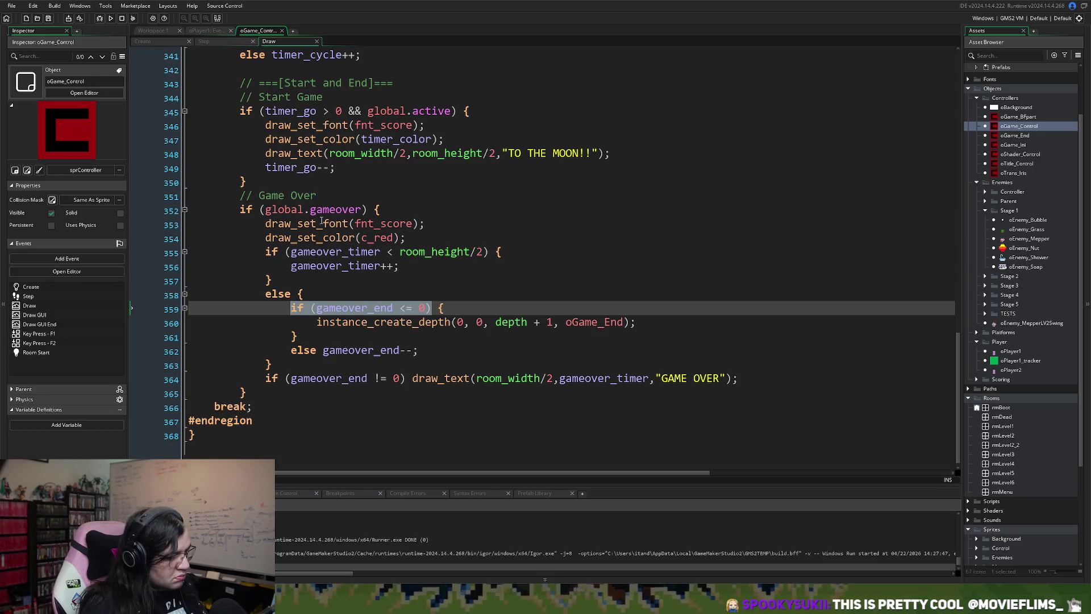
left_click_drag(362, 210, 267, 210)
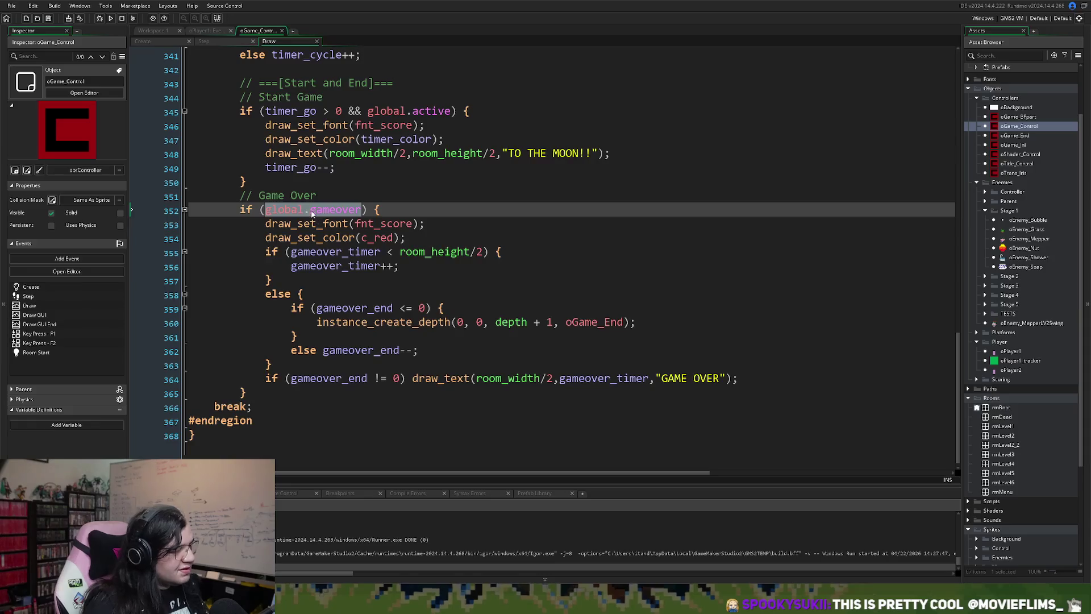
double_click(310, 209)
left_click_drag(308, 207, 268, 210)
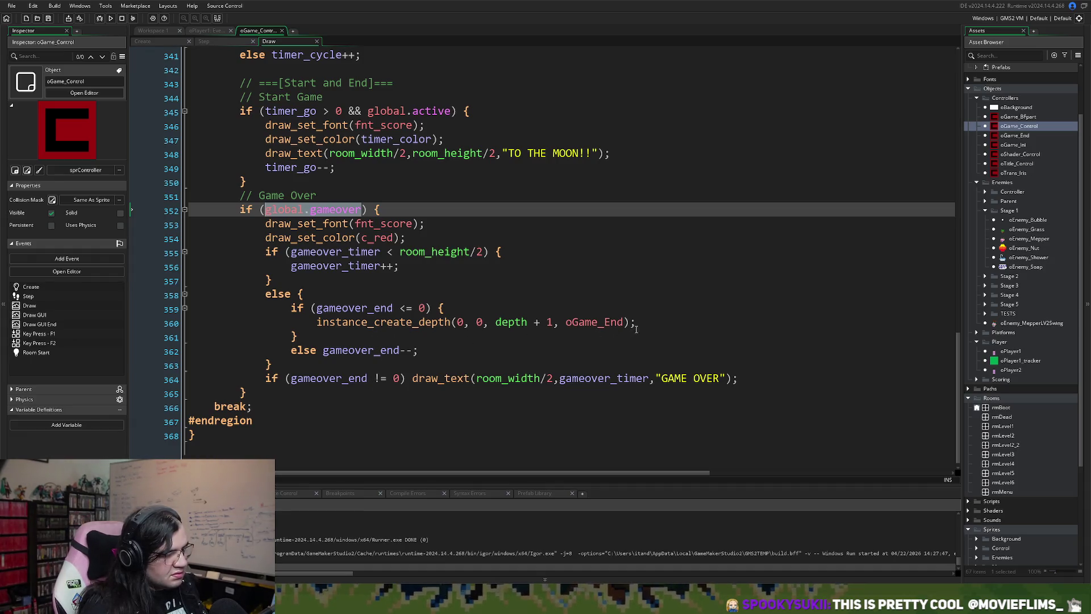
left_click(637, 328)
key("Return")
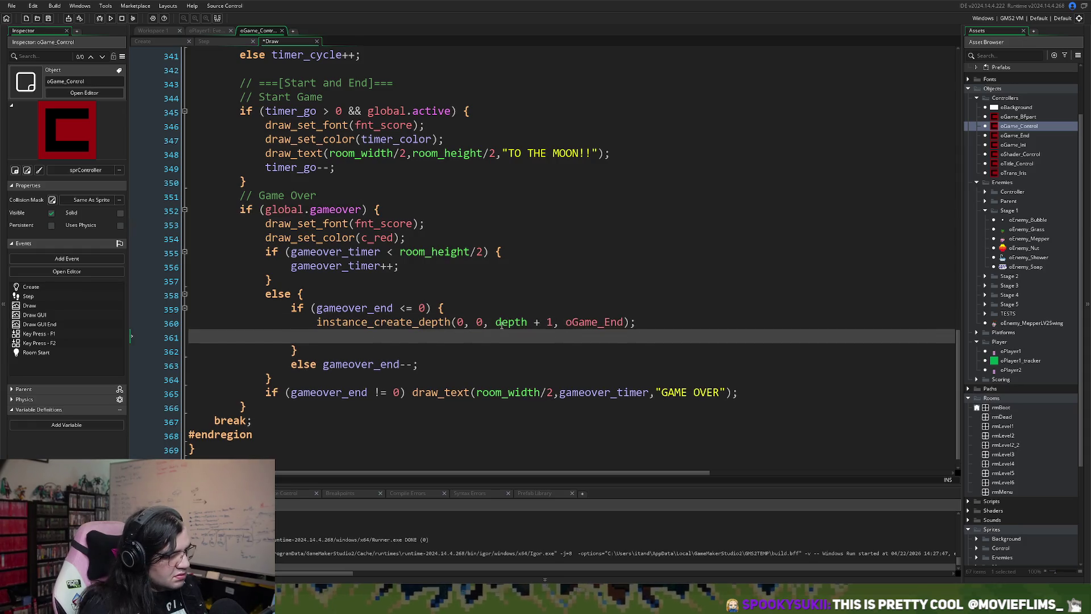
- In the Create event, start a new 'gameover' line below gameover_end = 60
left_click(164, 41)
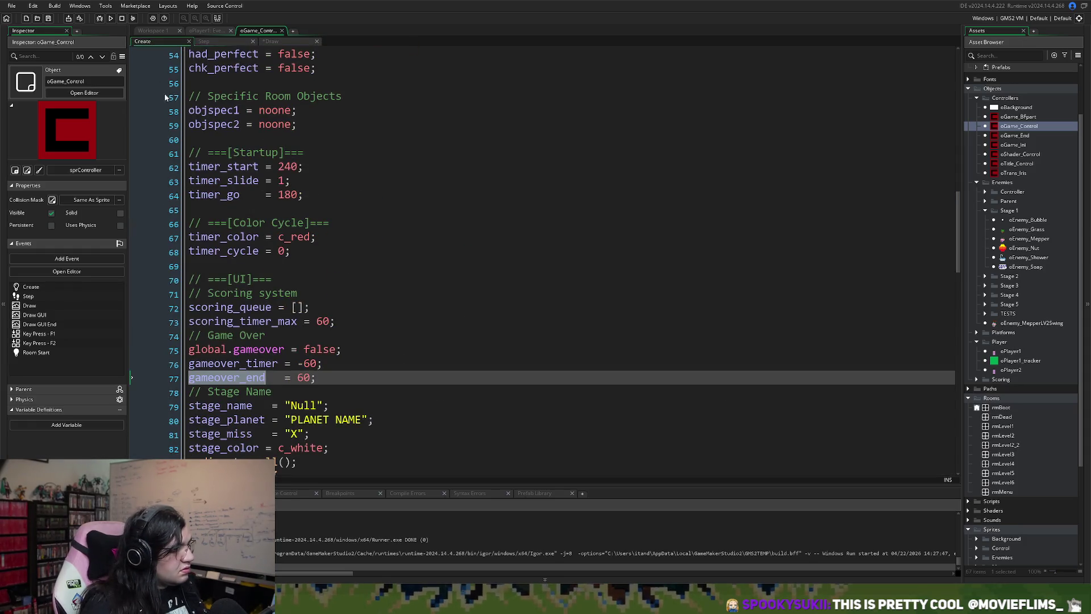
left_click(327, 378)
key("Return")
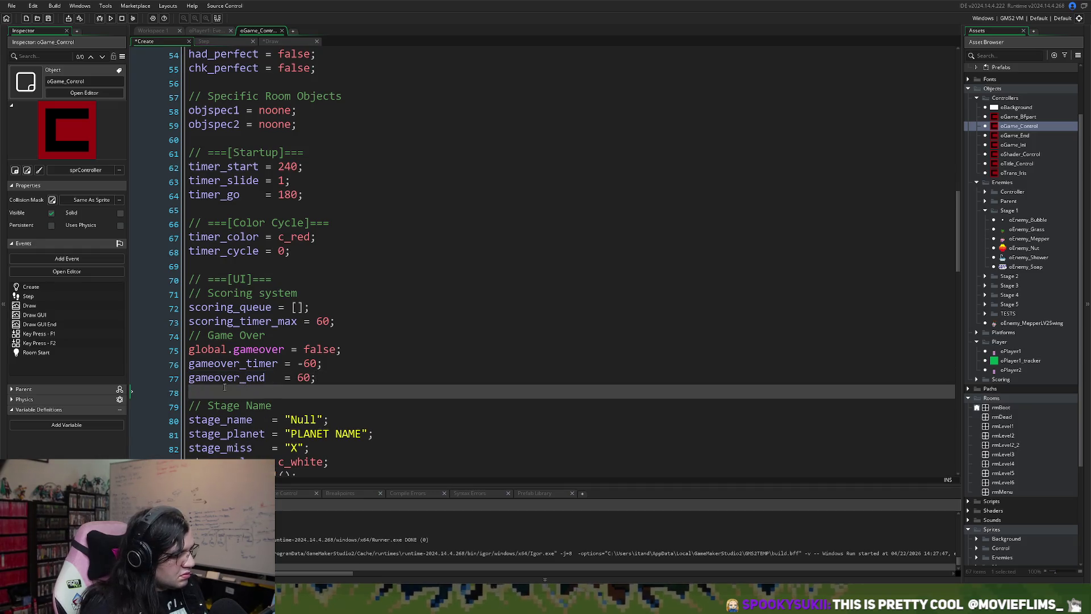
key("Return")
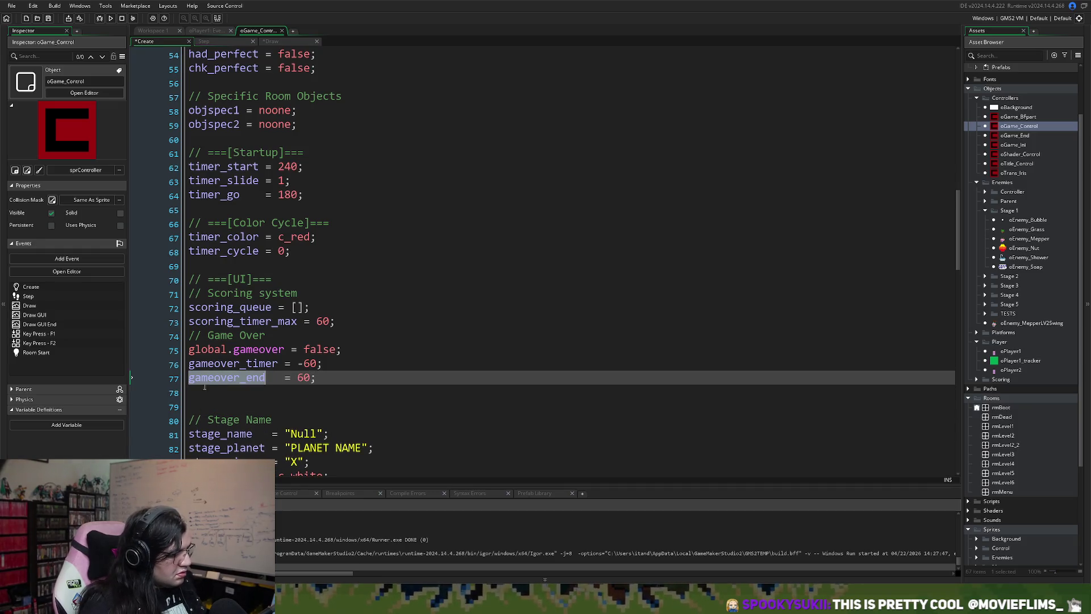
left_click(198, 387)
type("gameover_end")
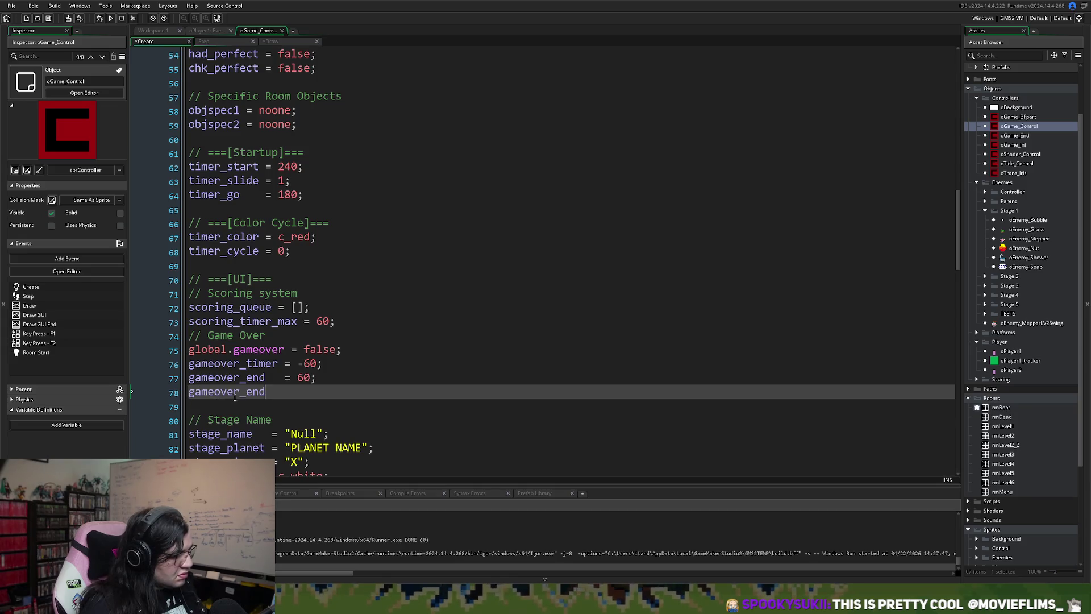
left_click_drag(265, 392, 240, 393)
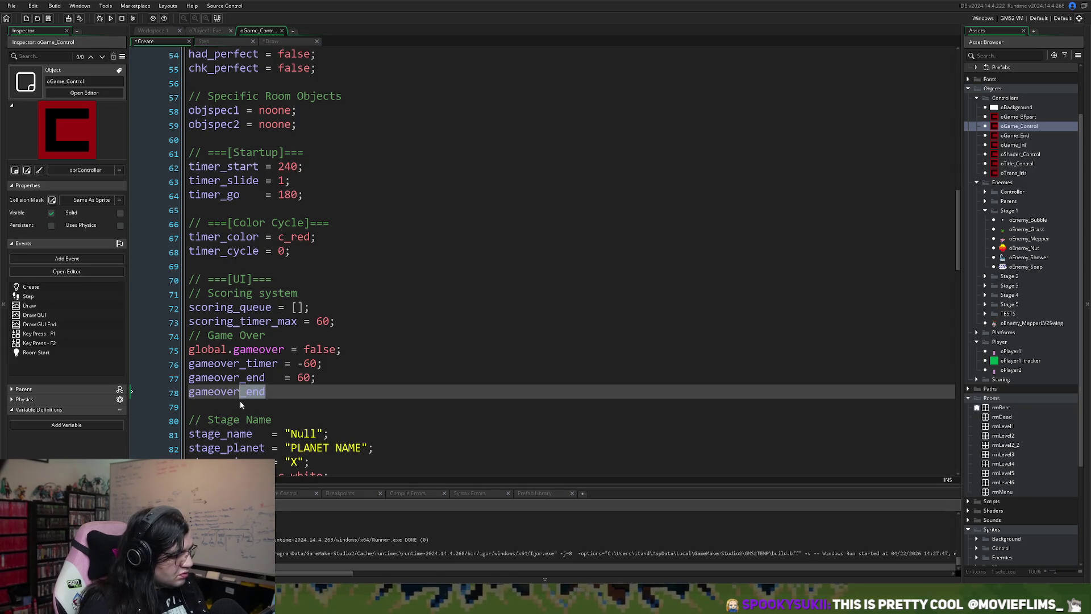
key("BackSpace")
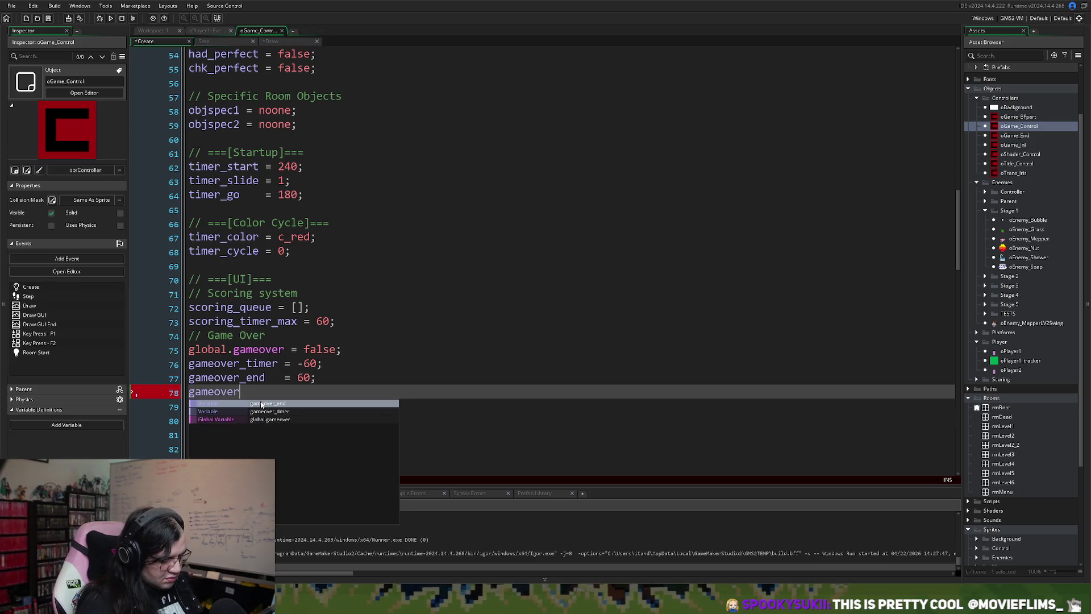
- Write gameover_hs = false; on Create line 78 and gameover_hs = true; on Draw line 361
type("_hs")
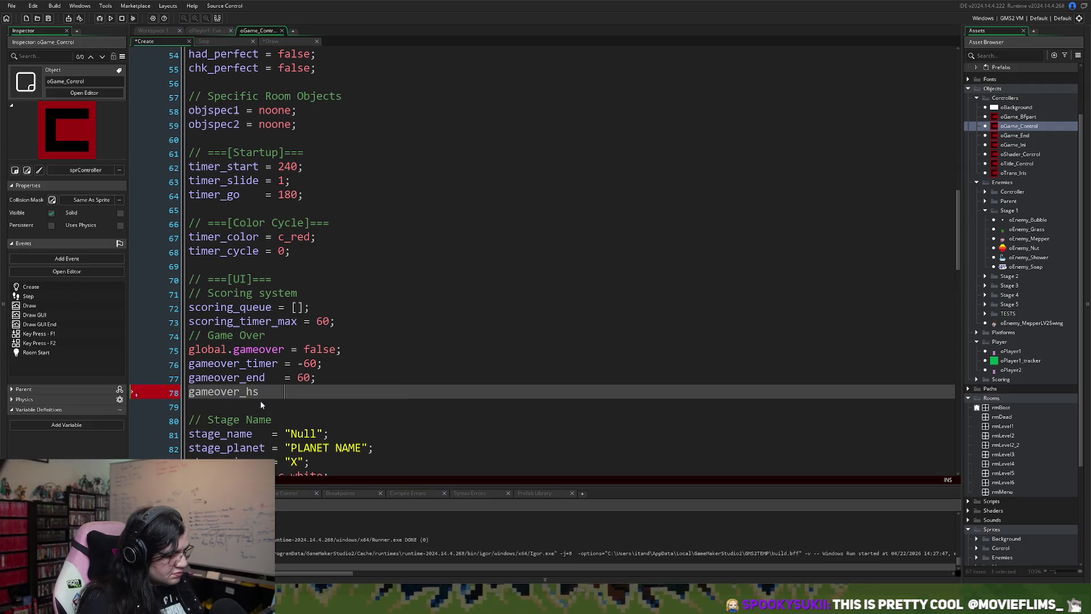
type("    = false;")
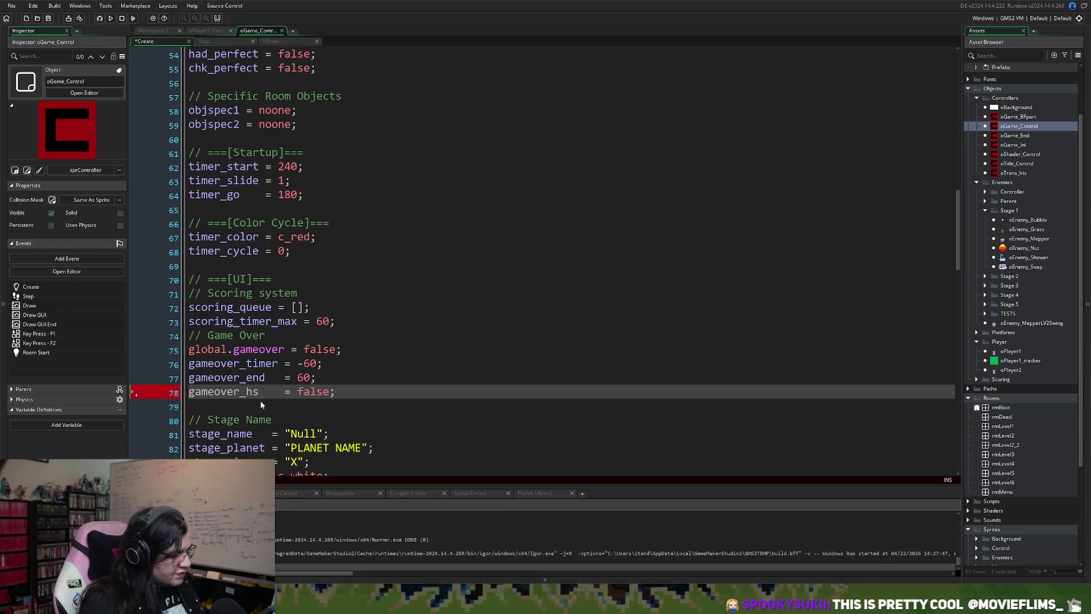
double_click(224, 392)
key("ctrl+c")
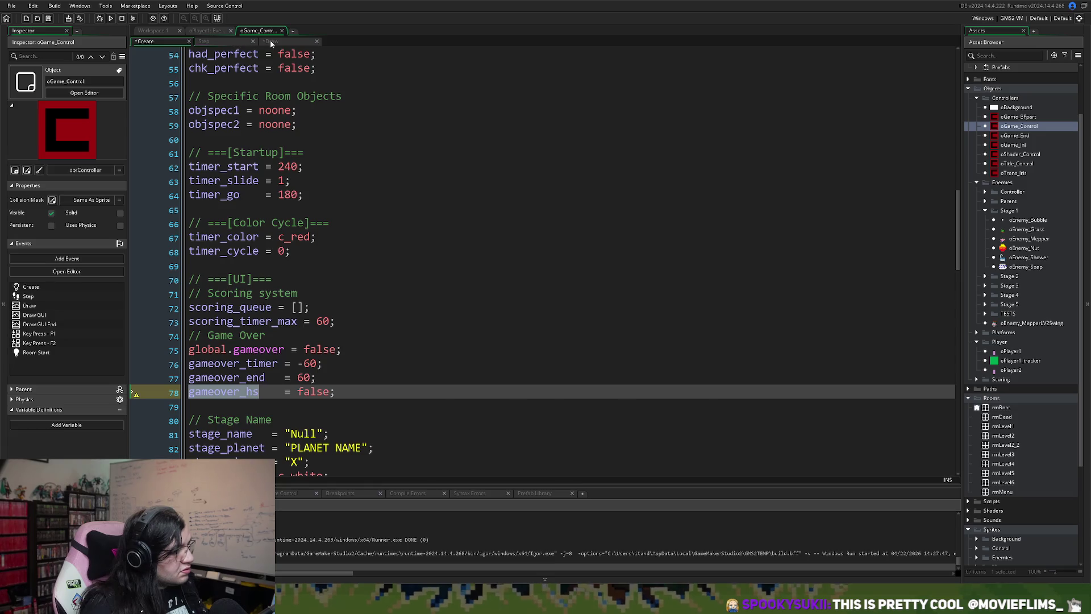
left_click(271, 41)
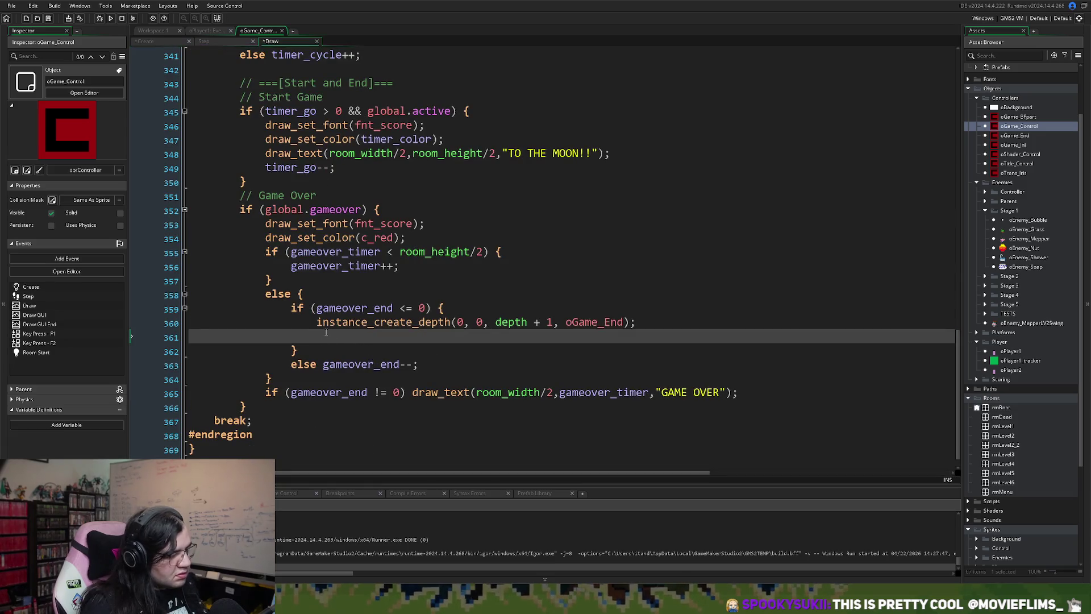
key("ctrl+v")
type("= true;")
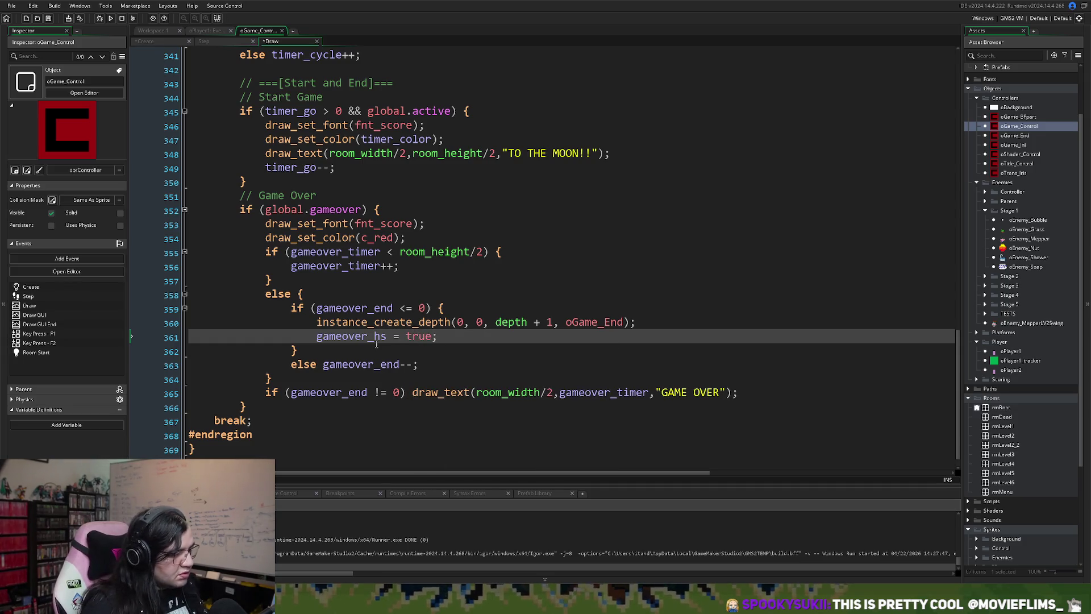
double_click(349, 341)
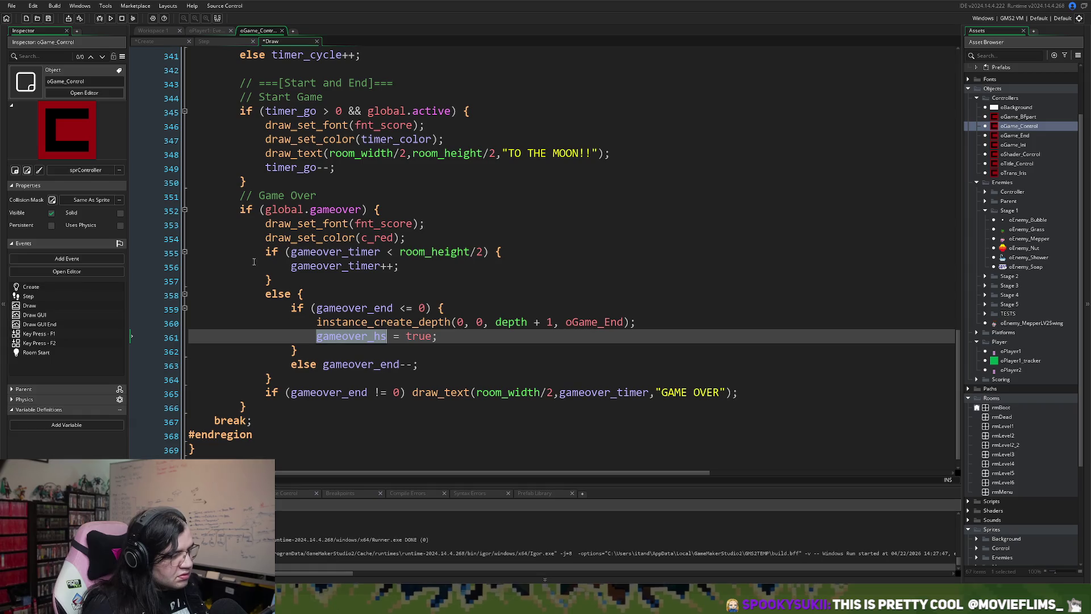
- Scroll through oGame_Control's Draw code and expand the #region Draw Score fold at line 231
scroll(254, 261, "up", 2)
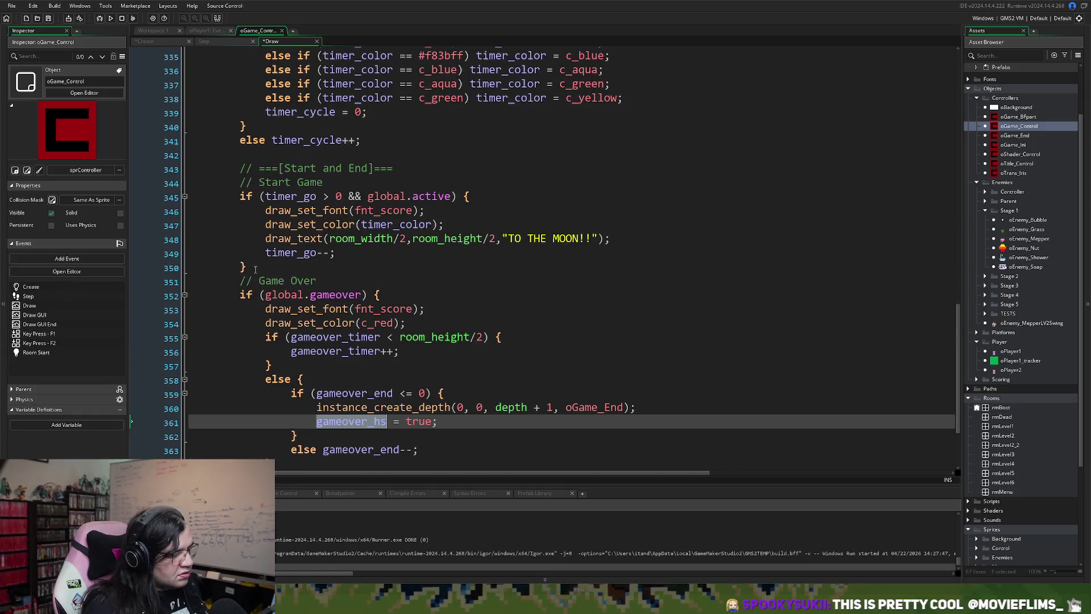
scroll(256, 269, "up", 8)
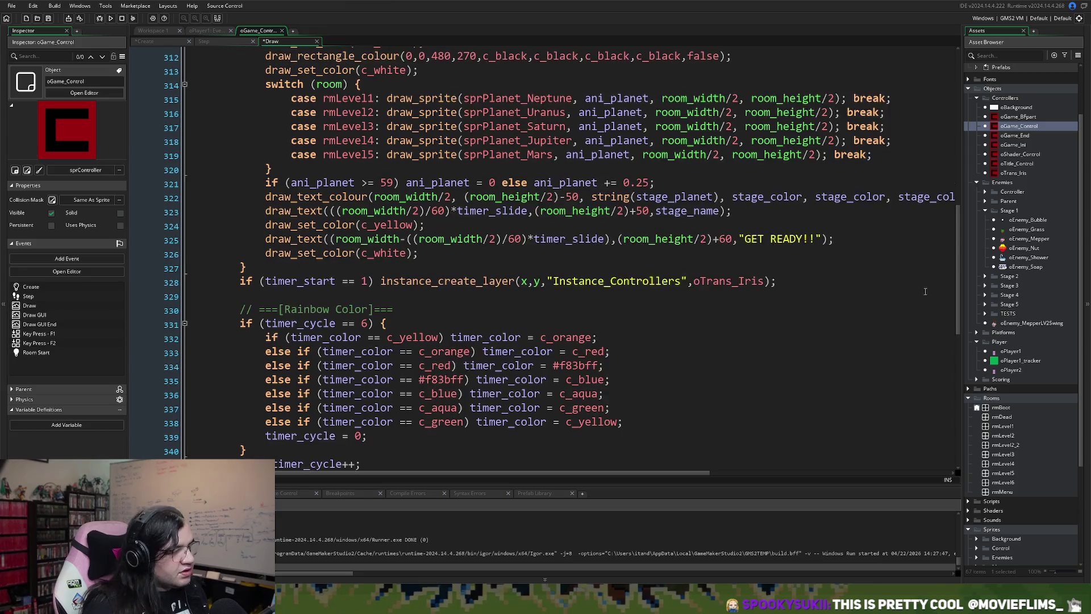
left_click_drag(958, 239, 933, 59)
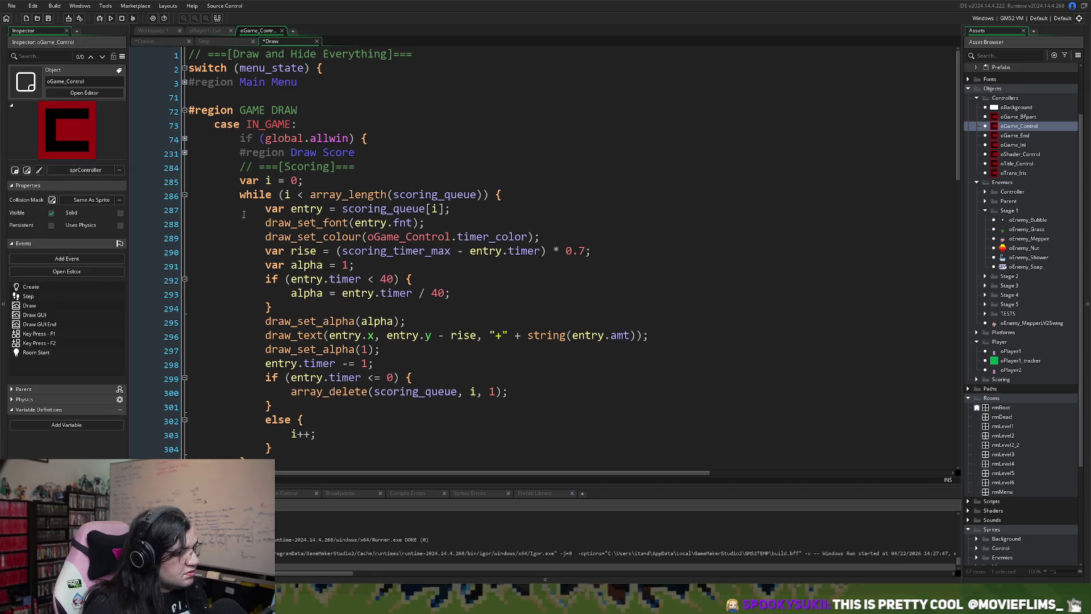
scroll(244, 214, "down", 8)
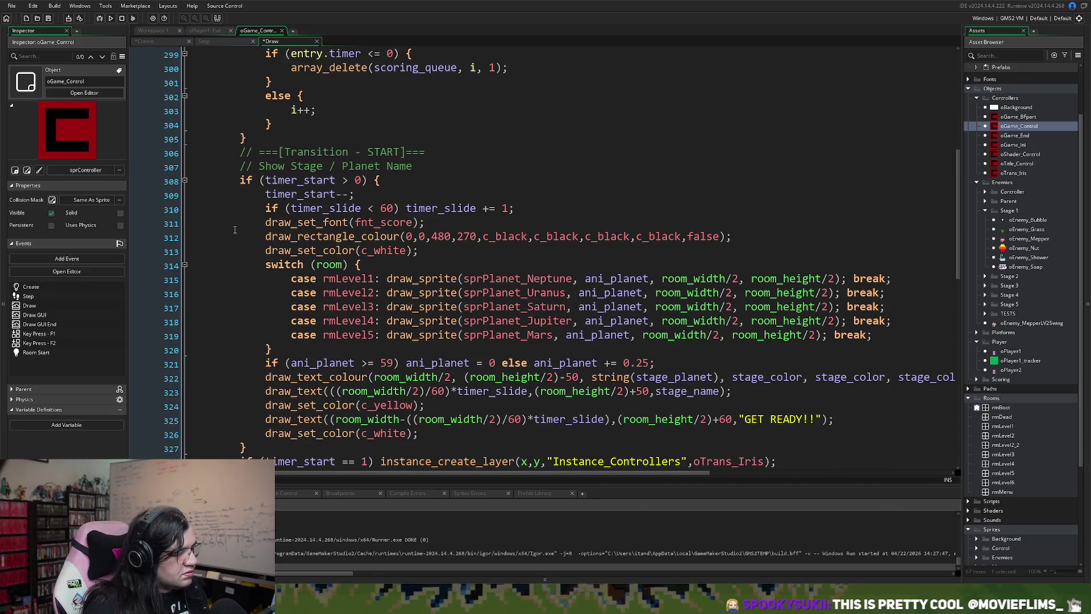
scroll(234, 230, "down", 2)
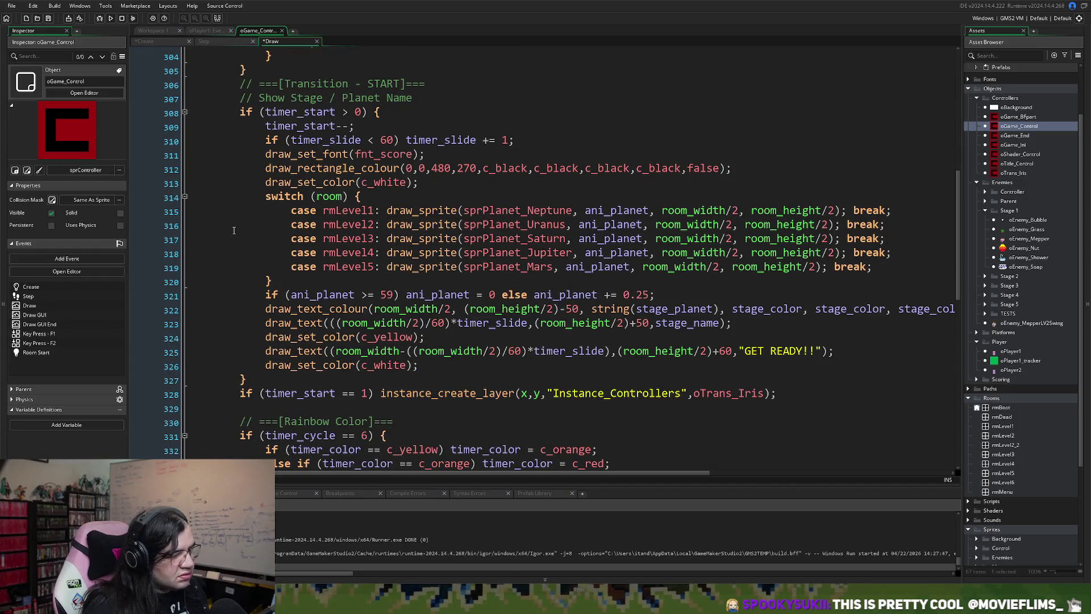
scroll(233, 230, "down", 10)
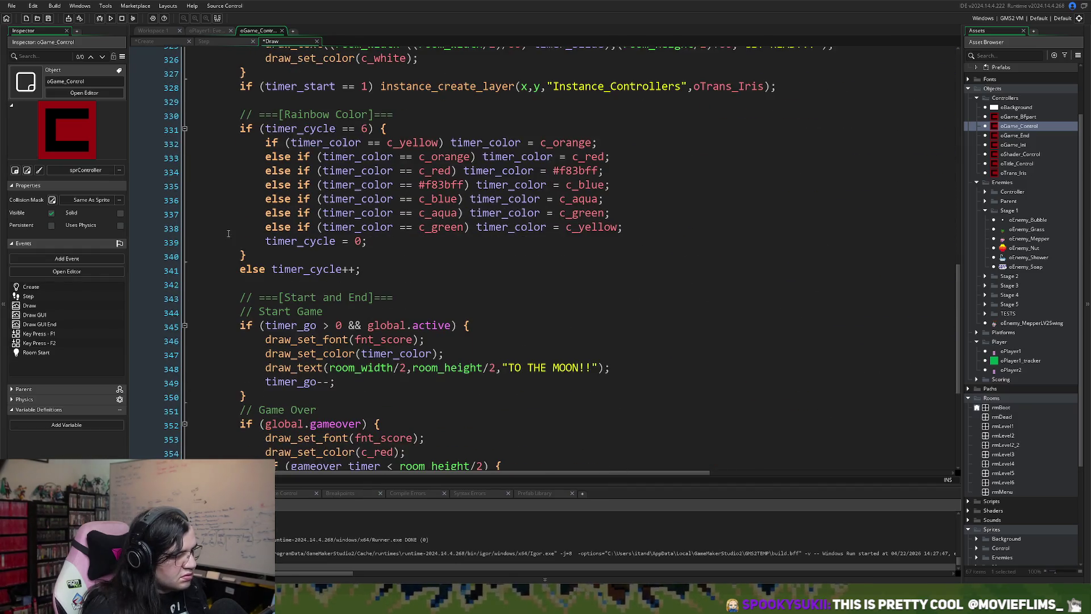
scroll(228, 234, "down", 2)
scroll(239, 256, "up", 15)
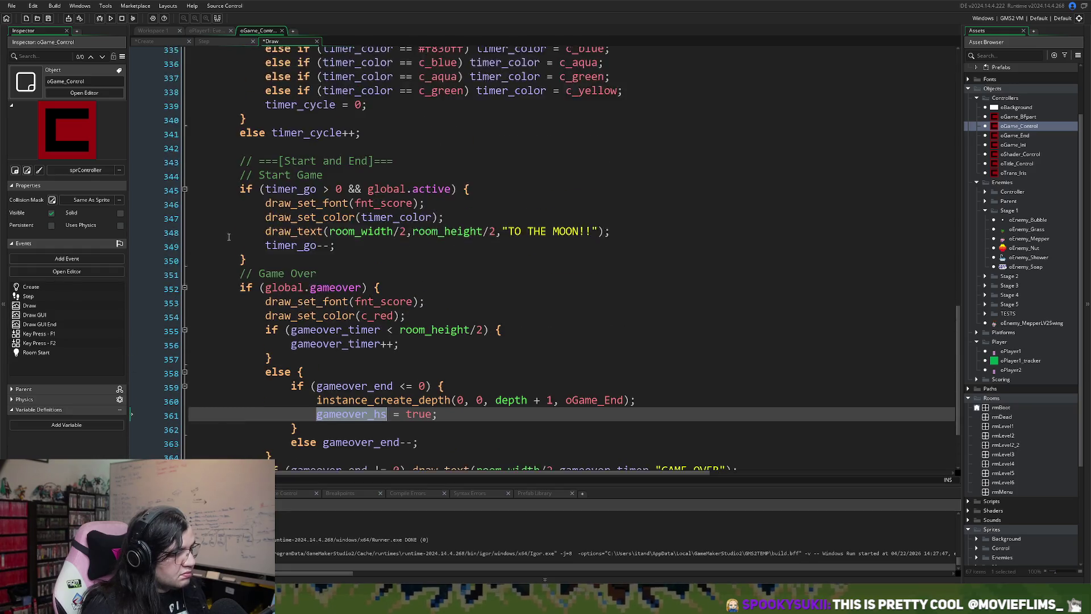
scroll(248, 274, "up", 7)
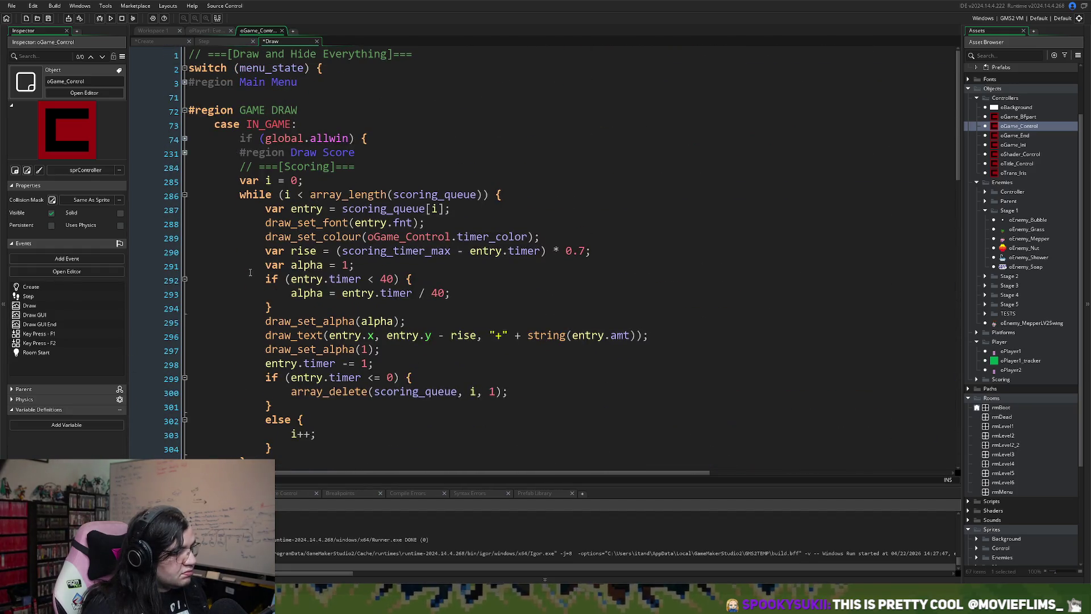
scroll(245, 272, "down", 3)
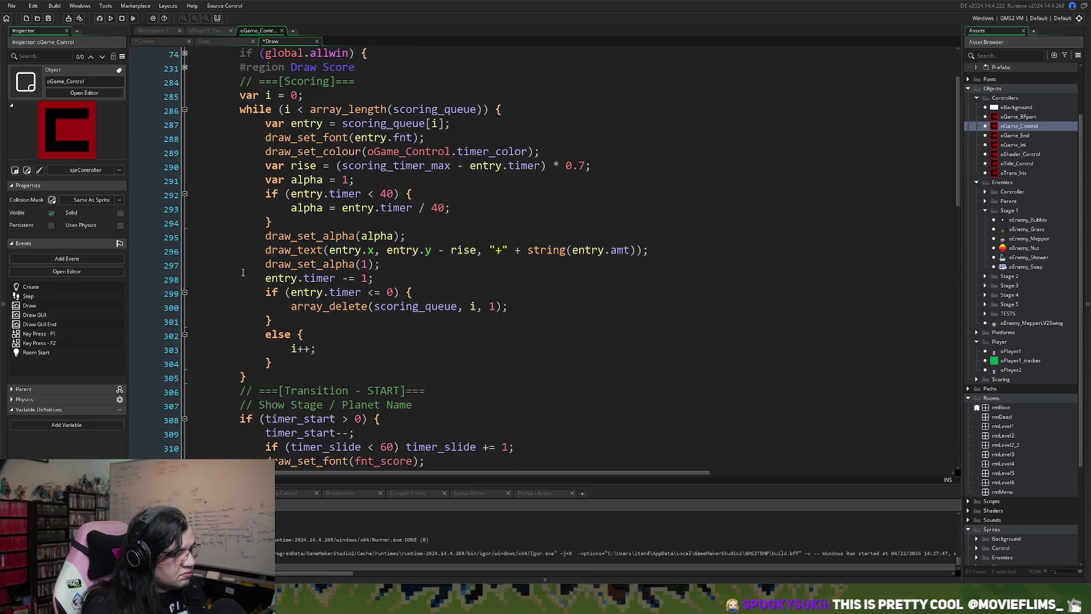
scroll(241, 272, "up", 3)
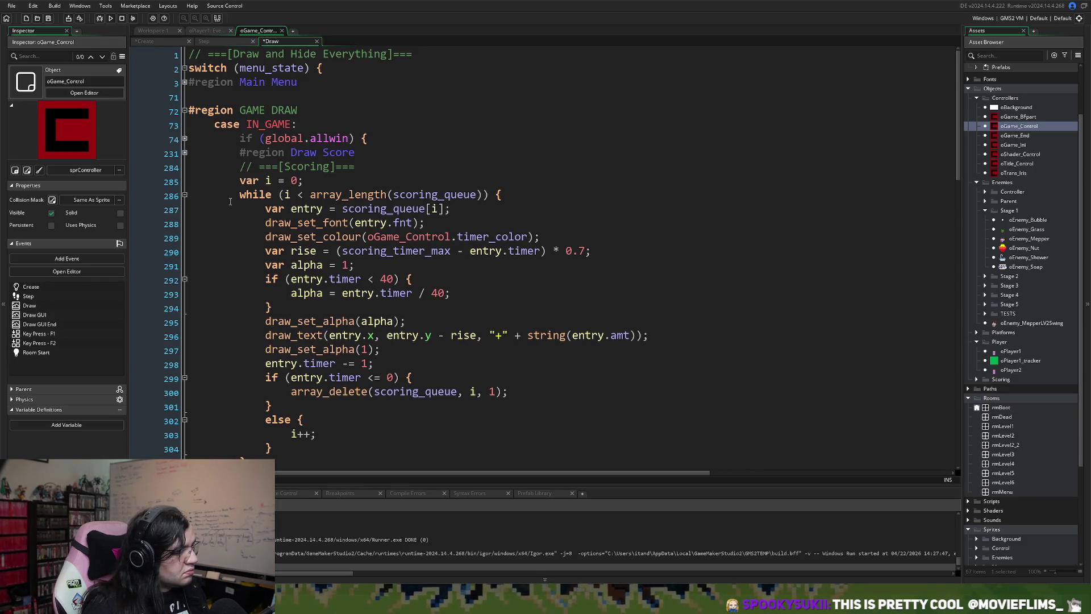
scroll(228, 218, "down", 3)
scroll(226, 222, "down", 3)
scroll(227, 227, "up", 5)
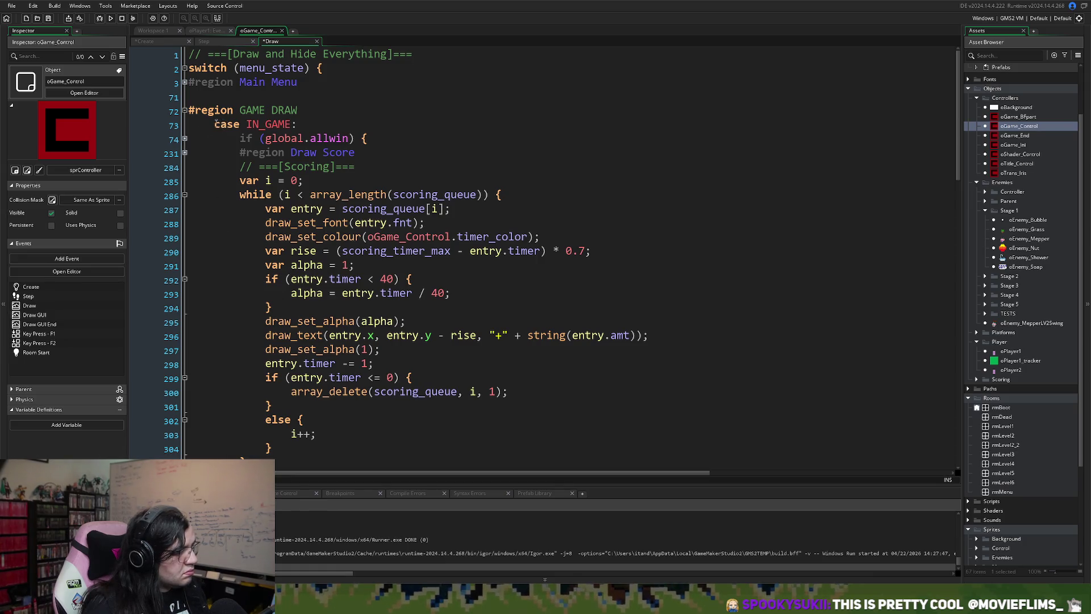
left_click(185, 152)
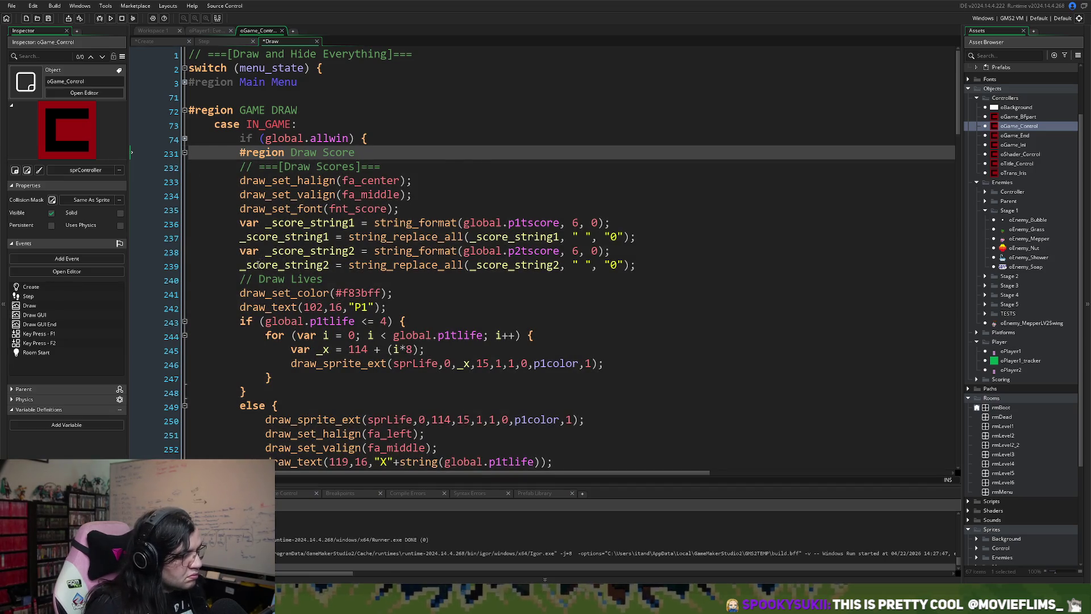
- Review the score and lives drawing code and place the cursor before the score-drawing code
scroll(256, 267, "down", 2)
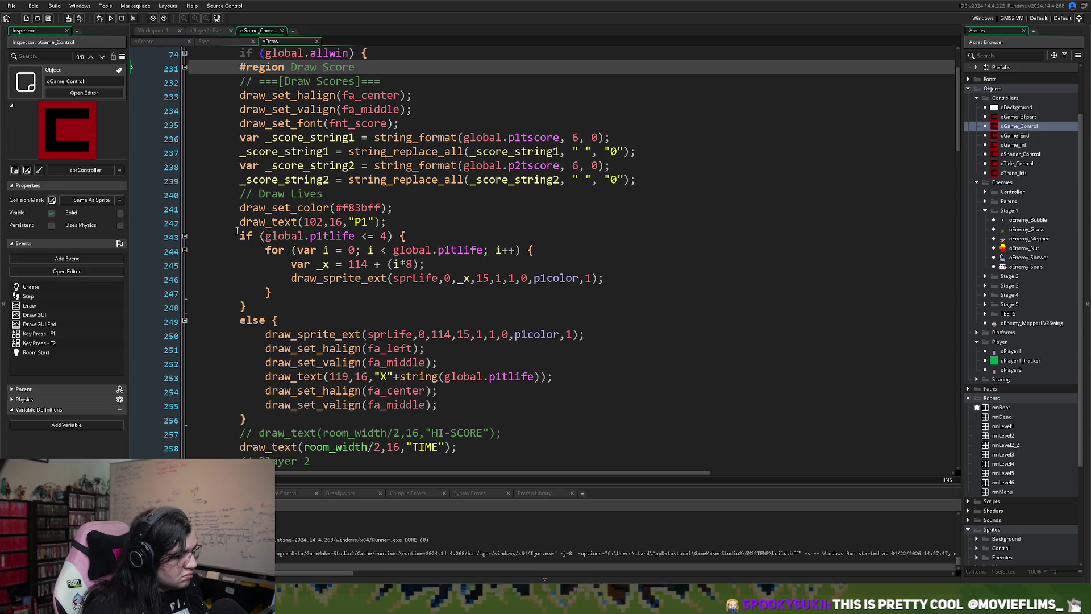
scroll(236, 230, "up", 1)
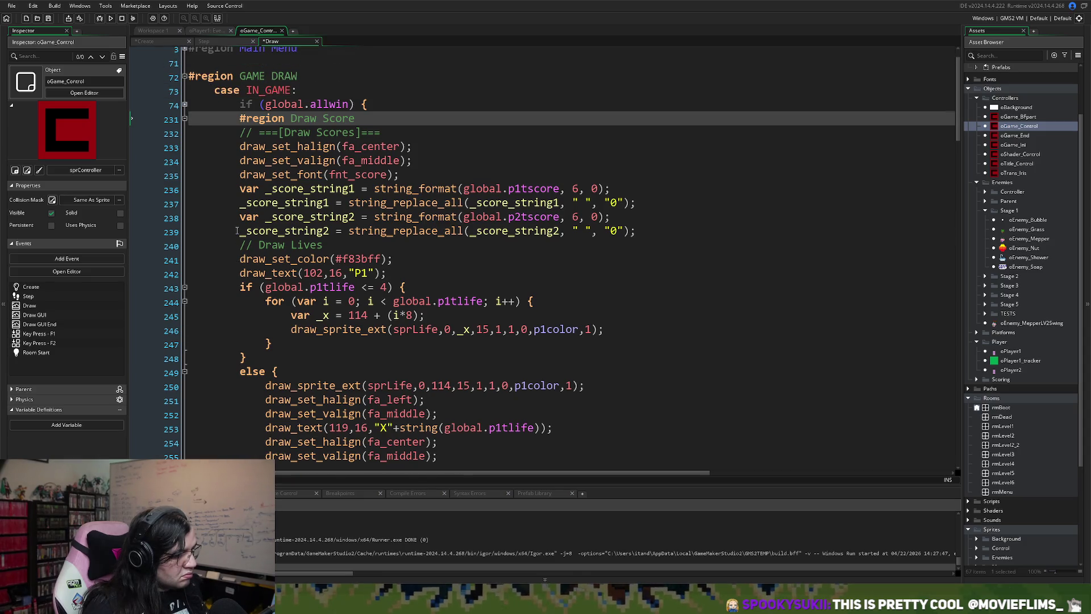
scroll(236, 230, "down", 15)
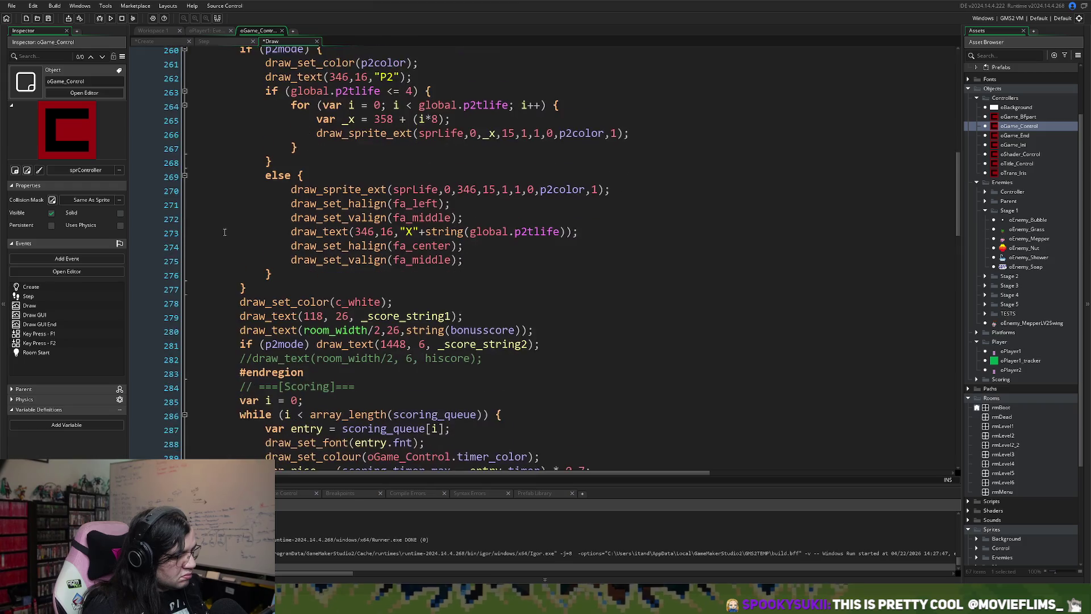
scroll(219, 233, "down", 3)
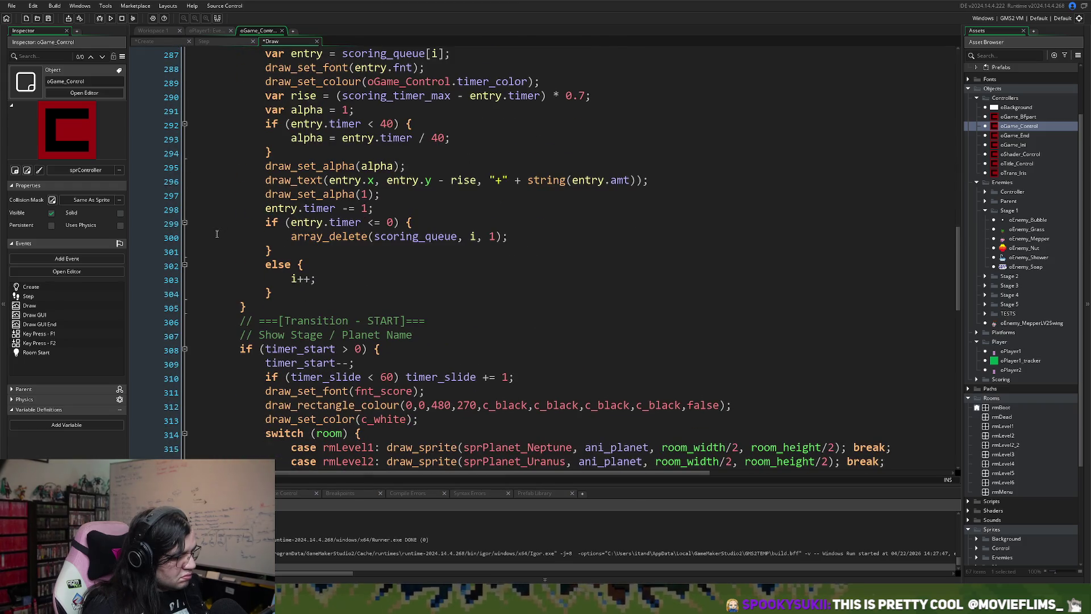
scroll(217, 234, "up", 5)
scroll(219, 234, "up", 4)
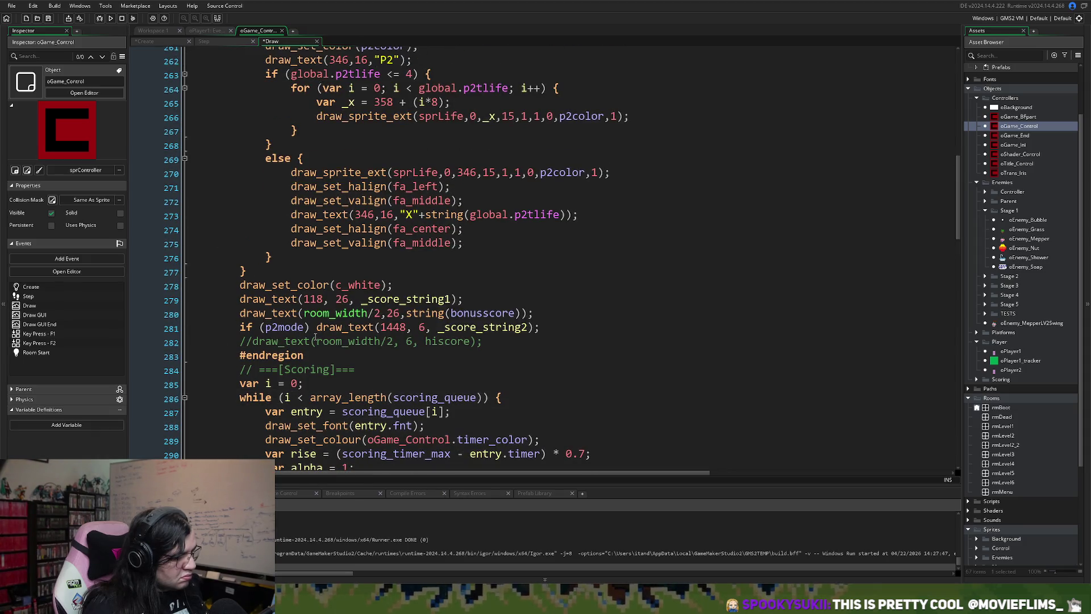
scroll(259, 328, "up", 4)
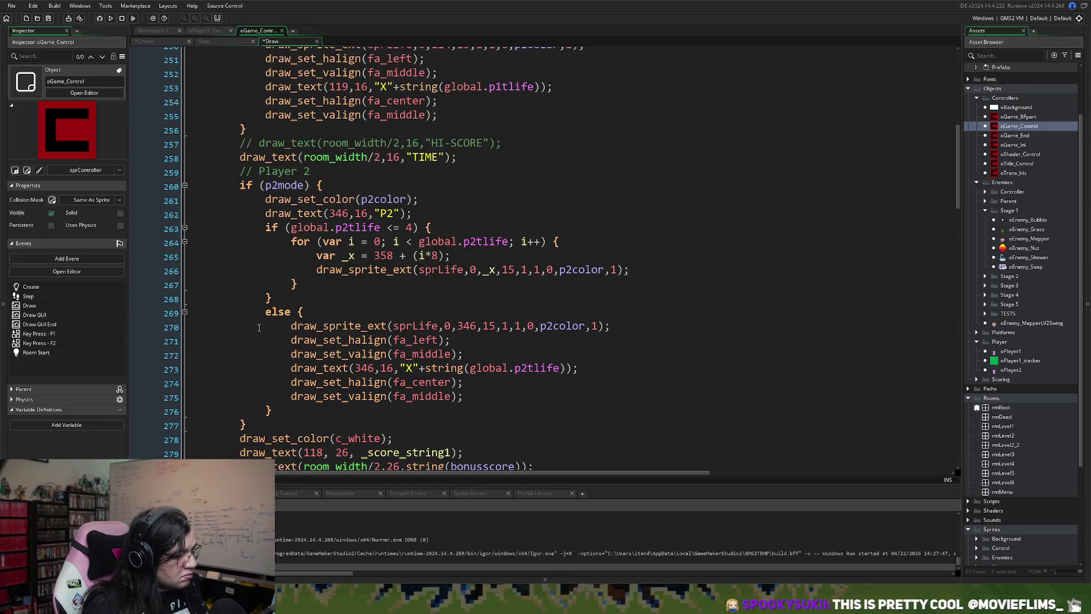
scroll(256, 327, "up", 8)
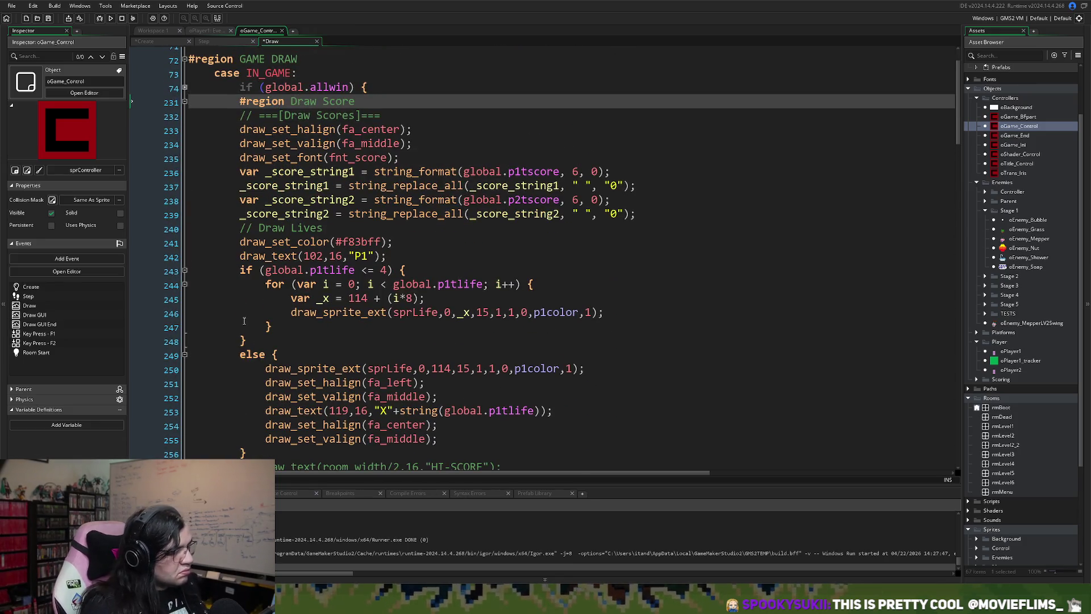
left_click(240, 241)
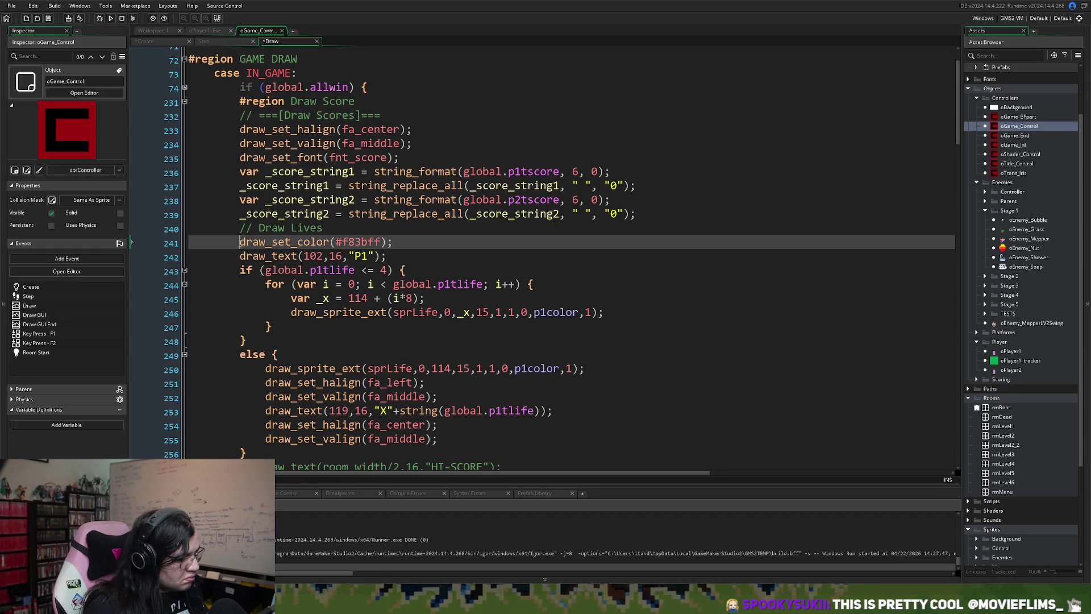
scroll(239, 243, "up", 2)
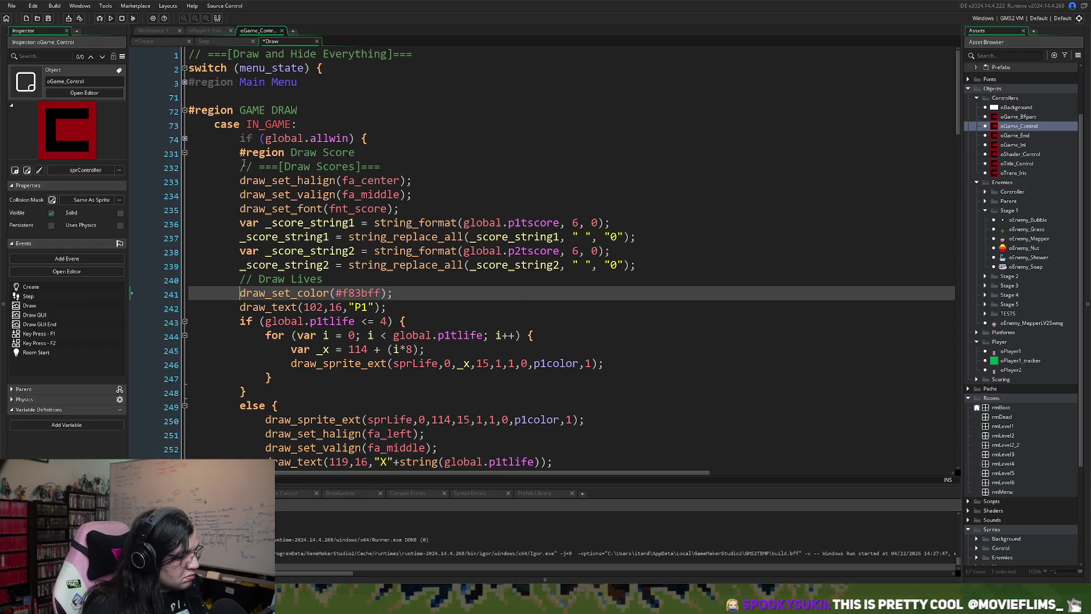
left_click(185, 139)
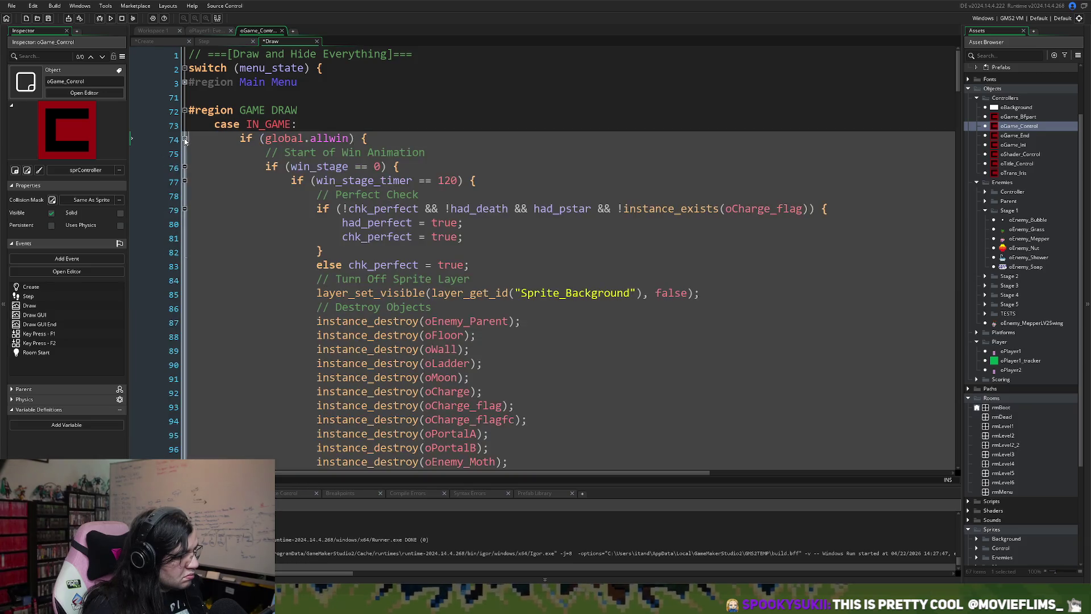
left_click(185, 139)
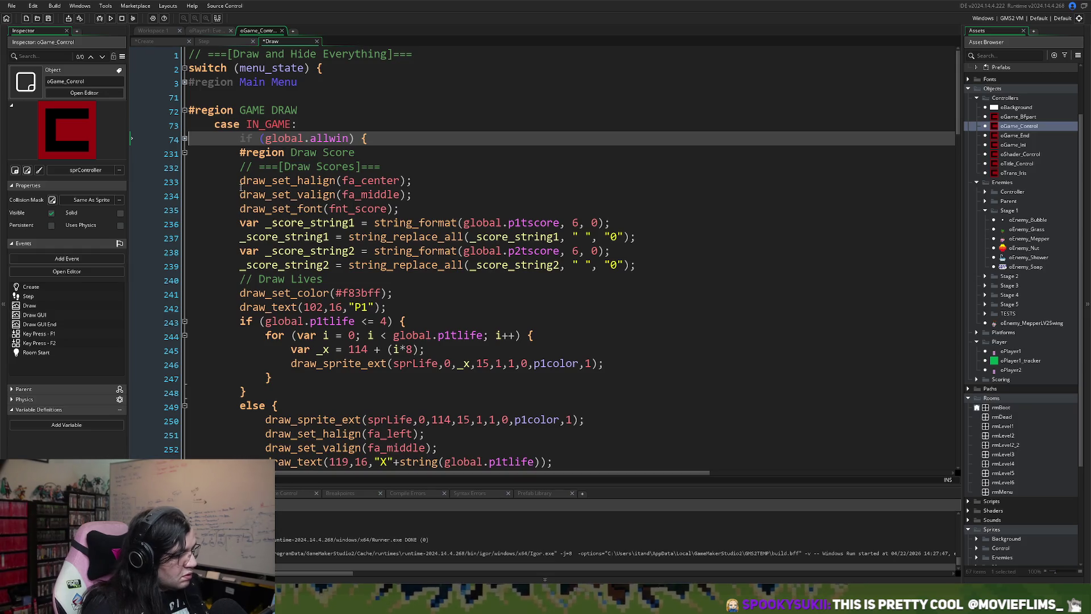
left_click(184, 139)
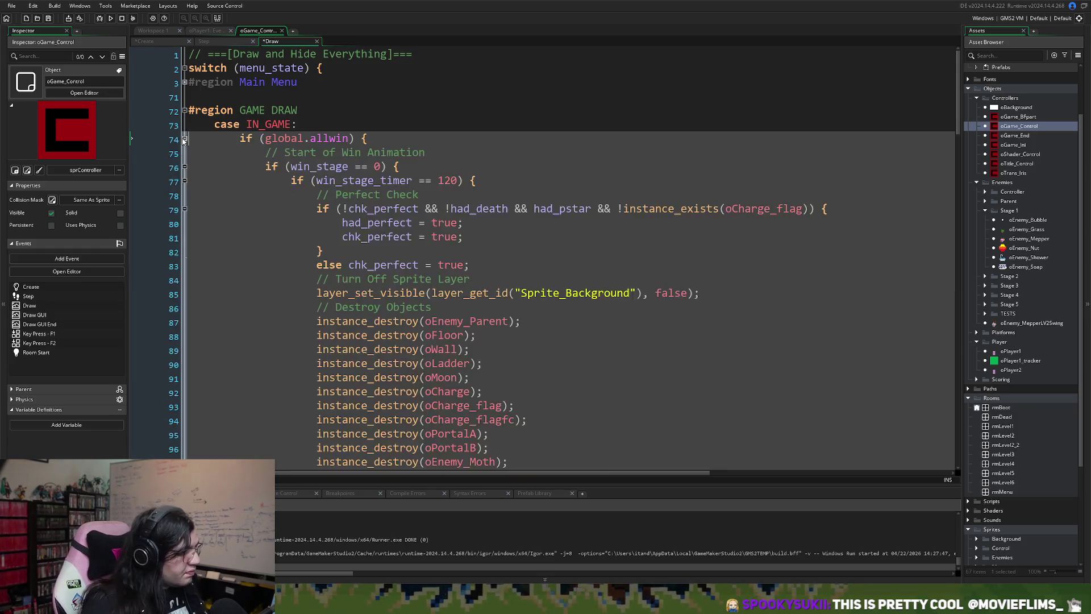
left_click(185, 139)
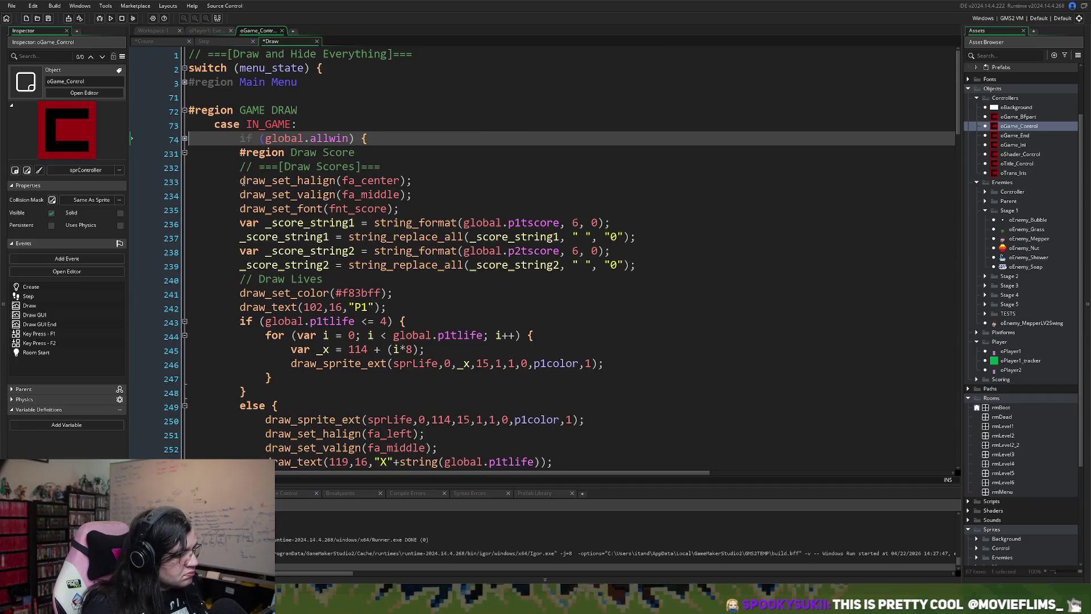
left_click(240, 181)
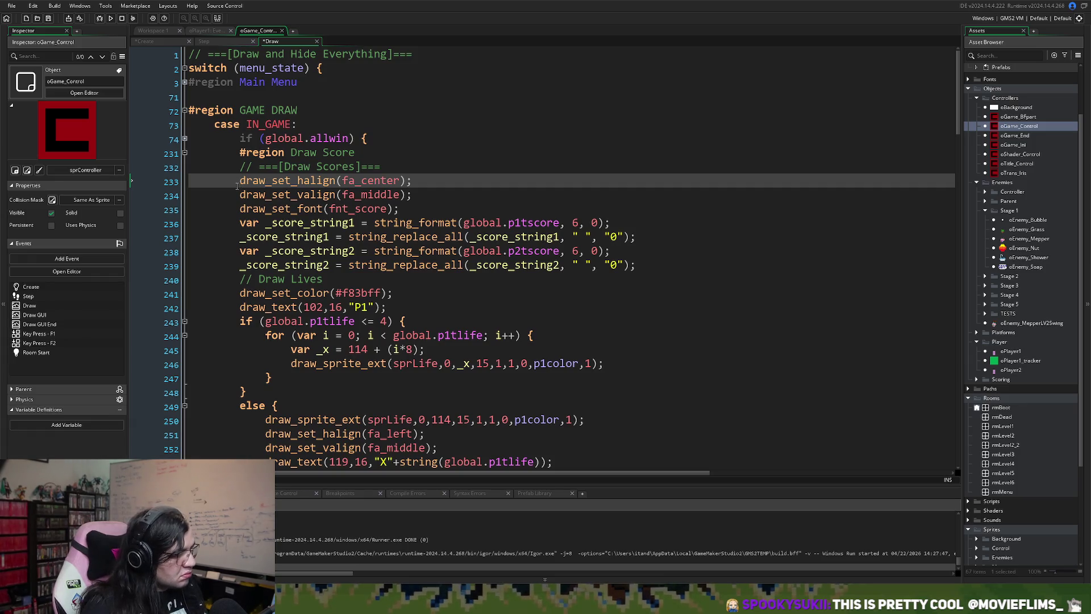
- Insert an 'if (!gameover_hs) {' line above the score-drawing code
key("Return")
key("Up")
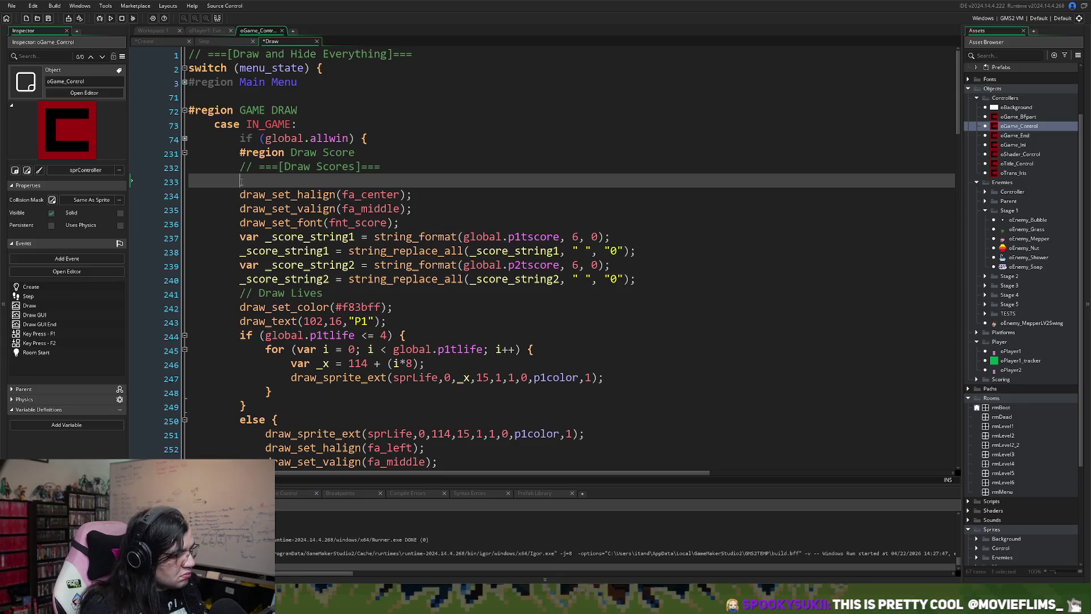
type("gameover_hs")
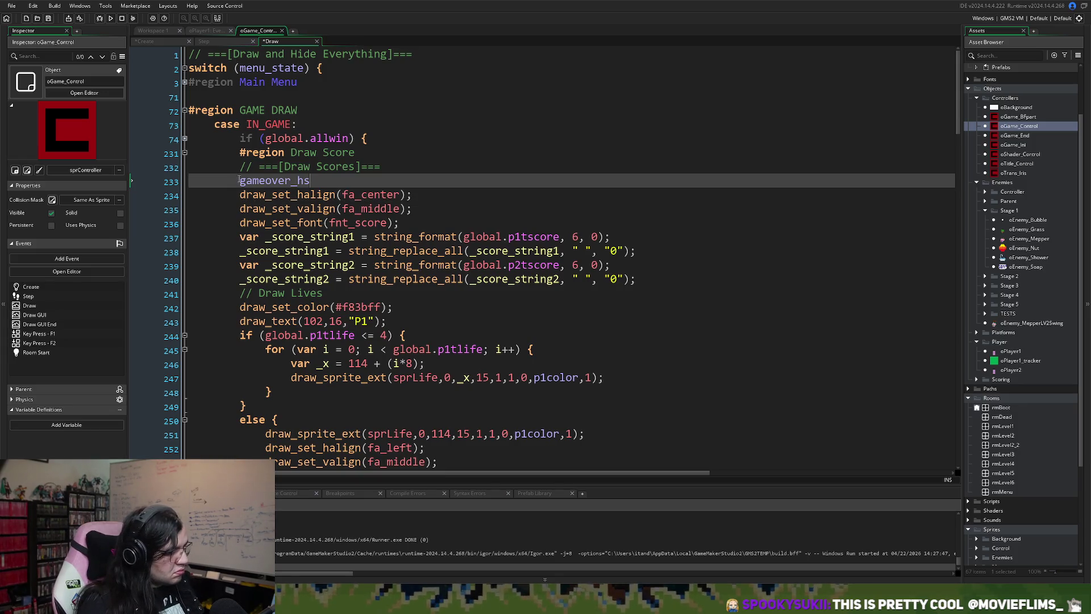
type("if (")
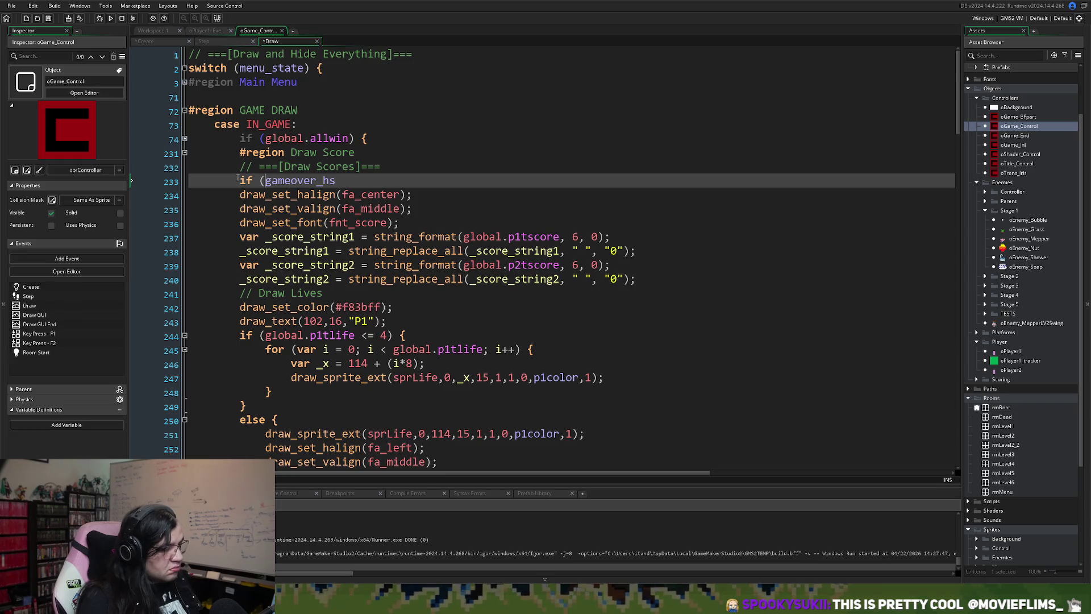
type("!")
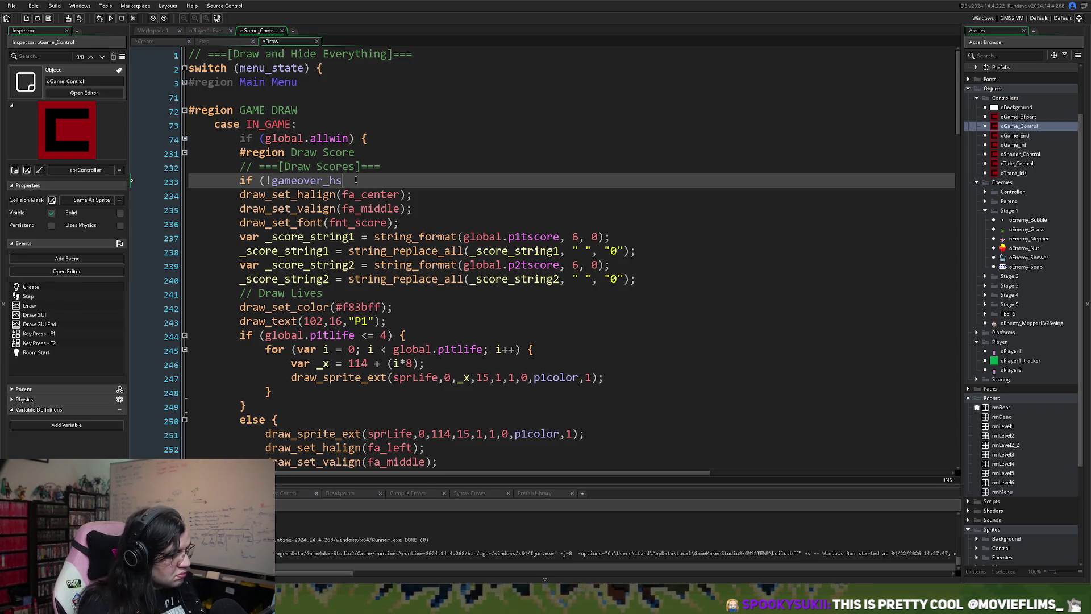
type(") {")
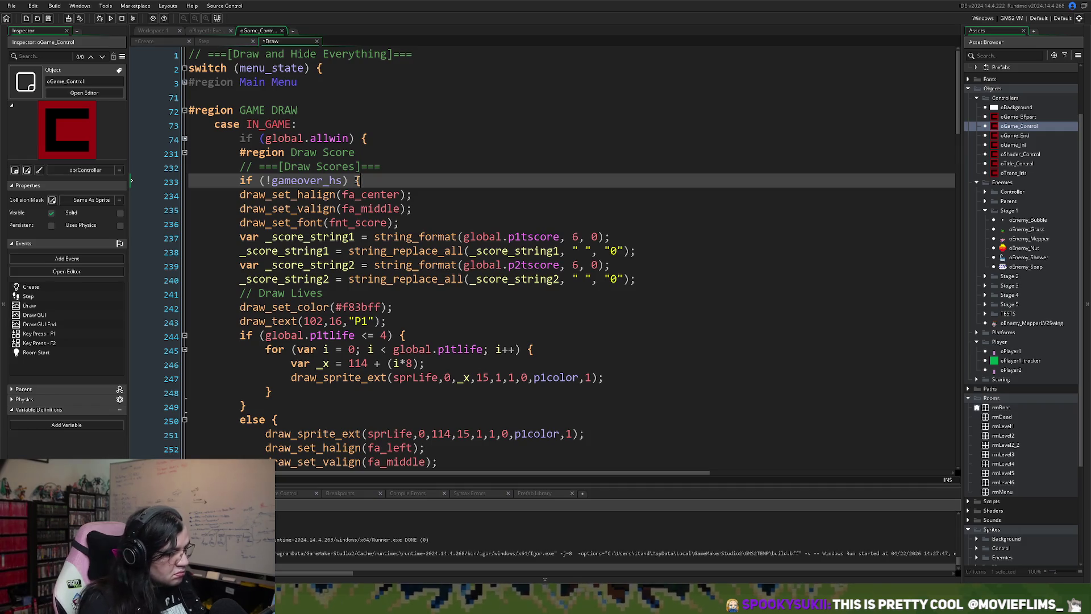
- Indent the score and lives drawing code through line 282 and close the block with '}' on line 283
scroll(341, 227, "down", 8)
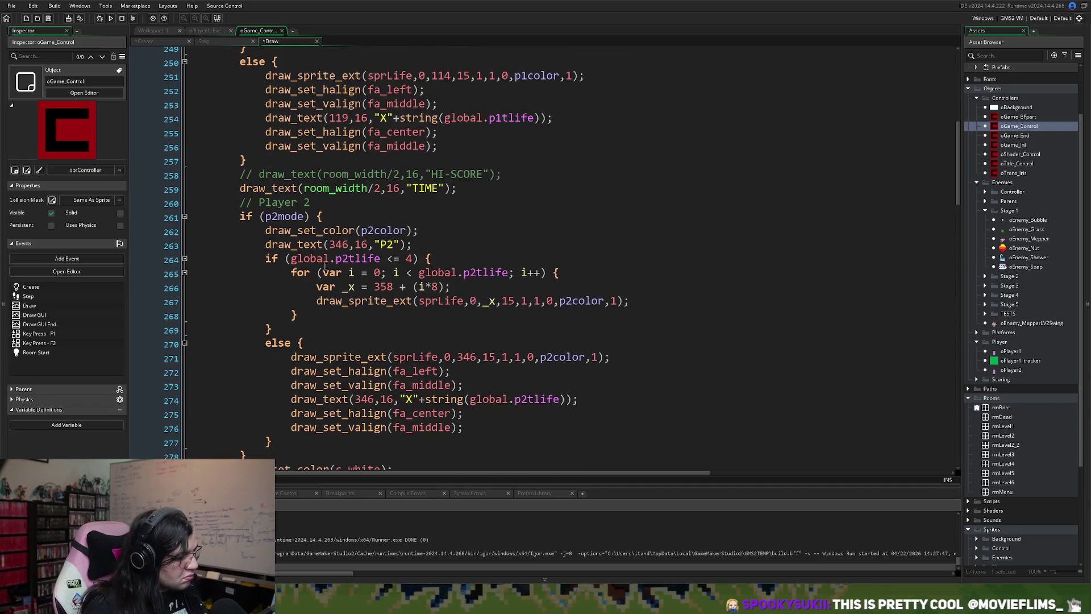
scroll(310, 260, "down", 10)
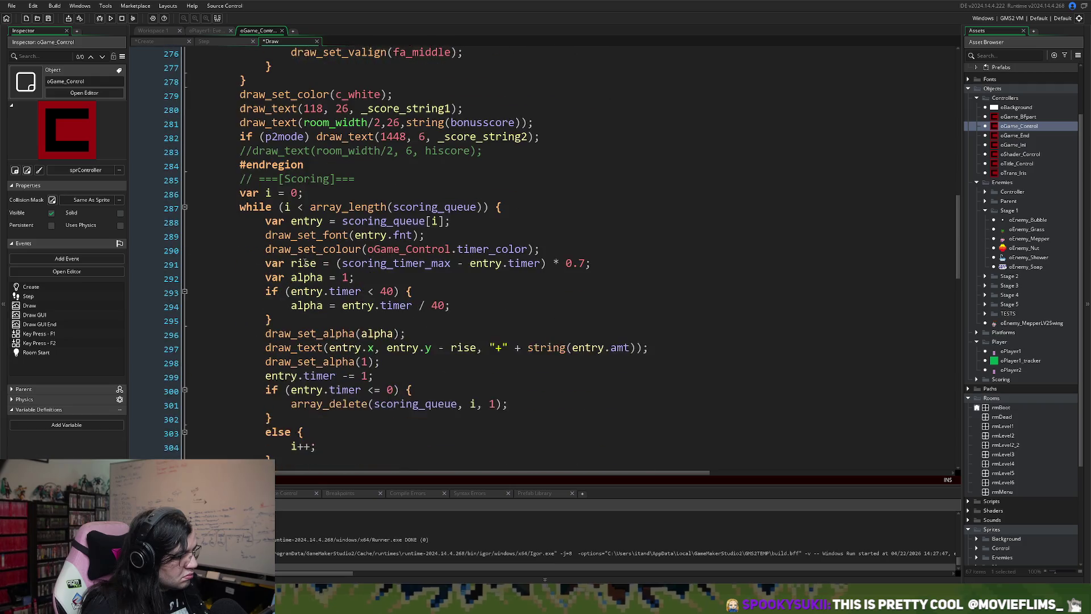
scroll(307, 262, "down", 3)
scroll(313, 267, "up", 6)
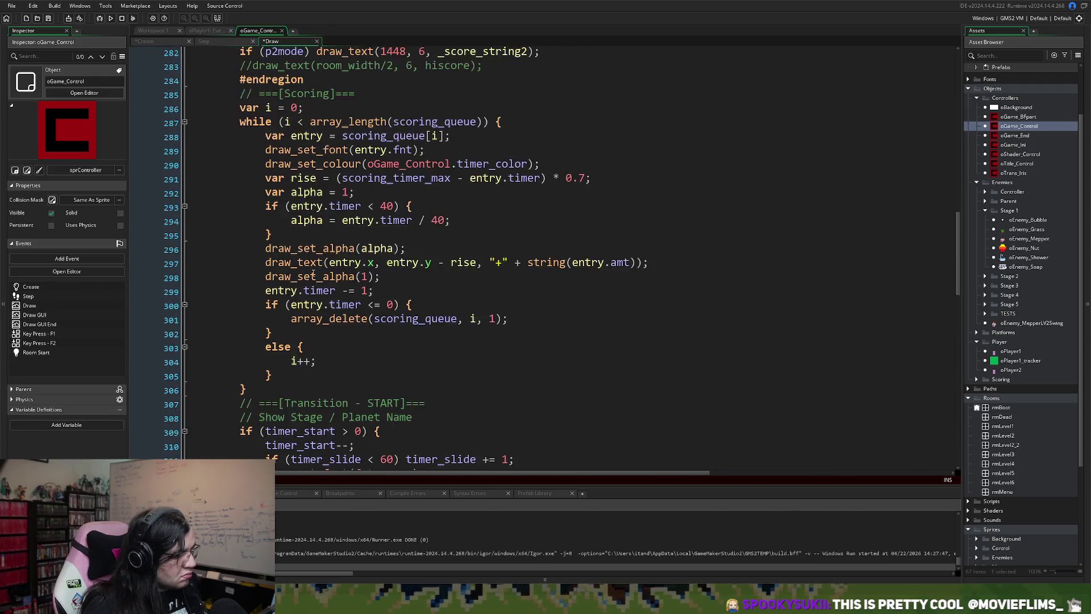
scroll(314, 272, "up", 3)
scroll(388, 301, "up", 2)
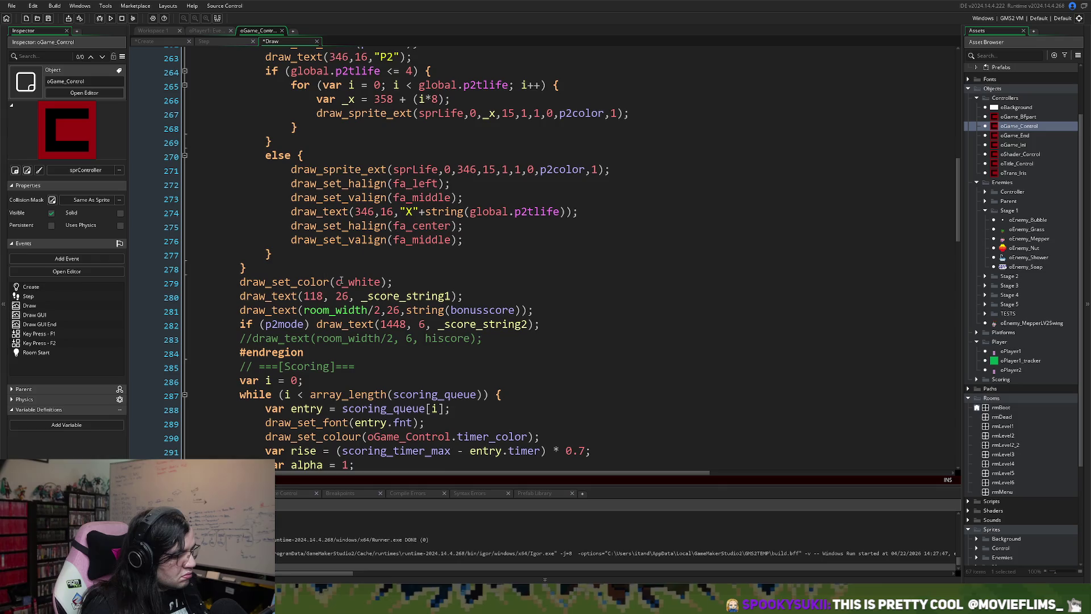
left_click(542, 359)
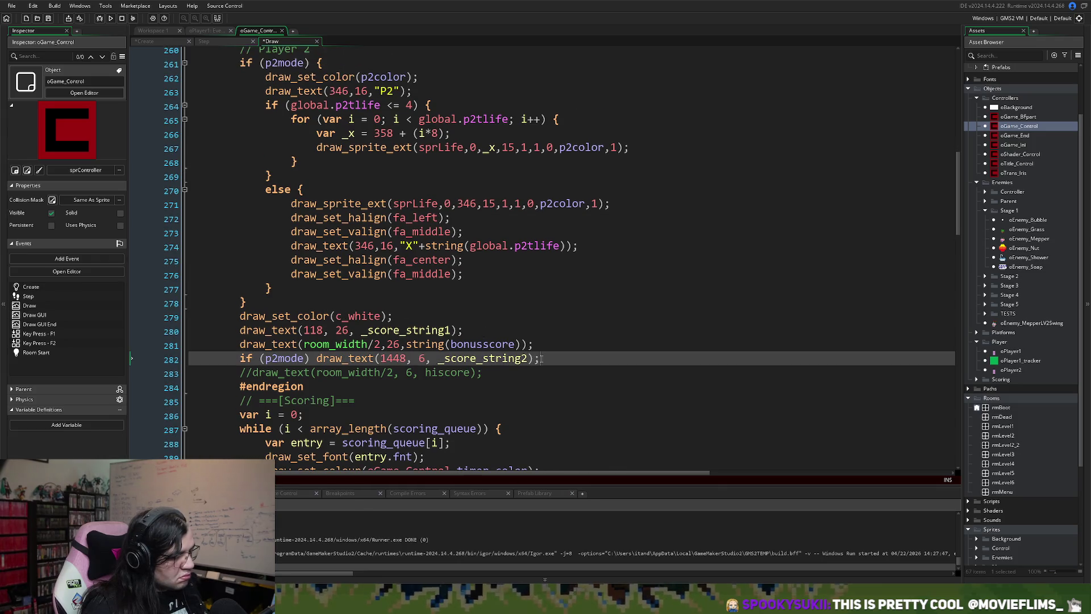
left_click(495, 374)
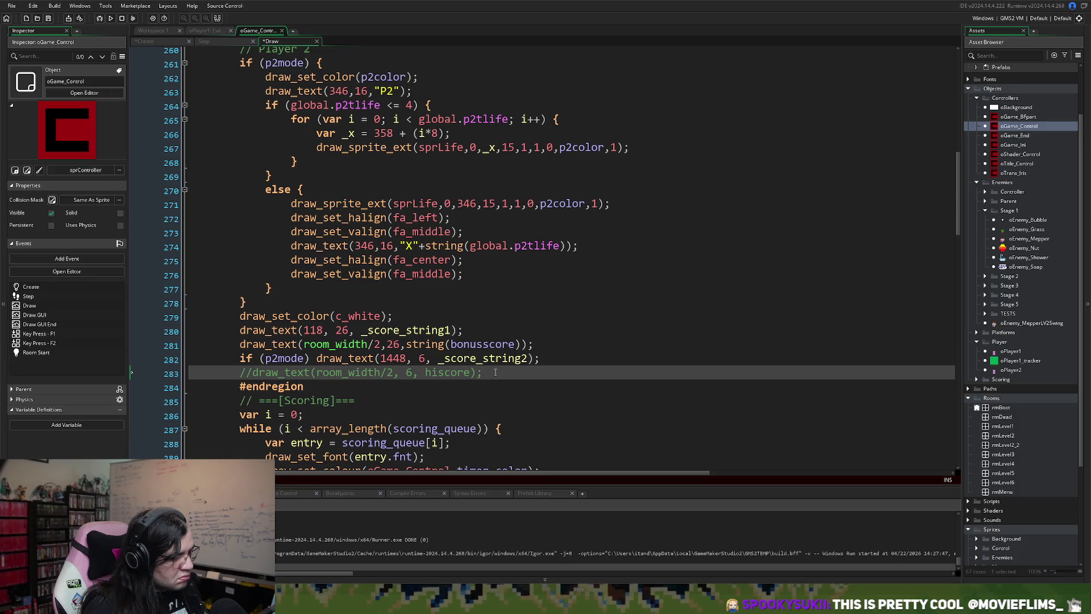
mouse_move(551, 358)
left_mouse_down()
mouse_move(341, 356)
mouse_move(387, 244)
mouse_move(224, 11)
mouse_move(240, 241)
mouse_move(234, 195)
left_mouse_up()
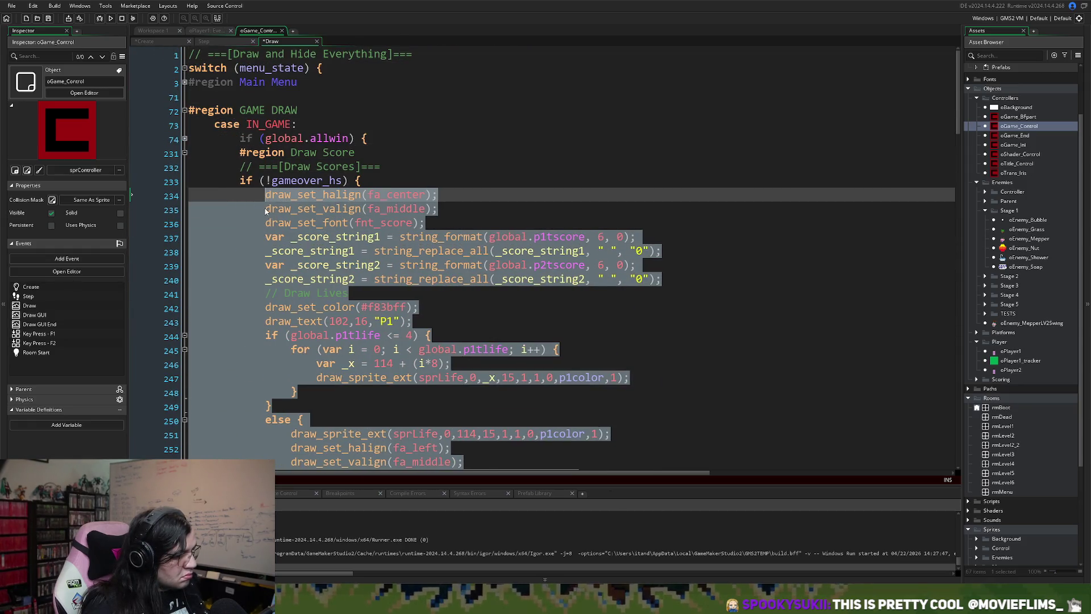
scroll(326, 270, "down", 14)
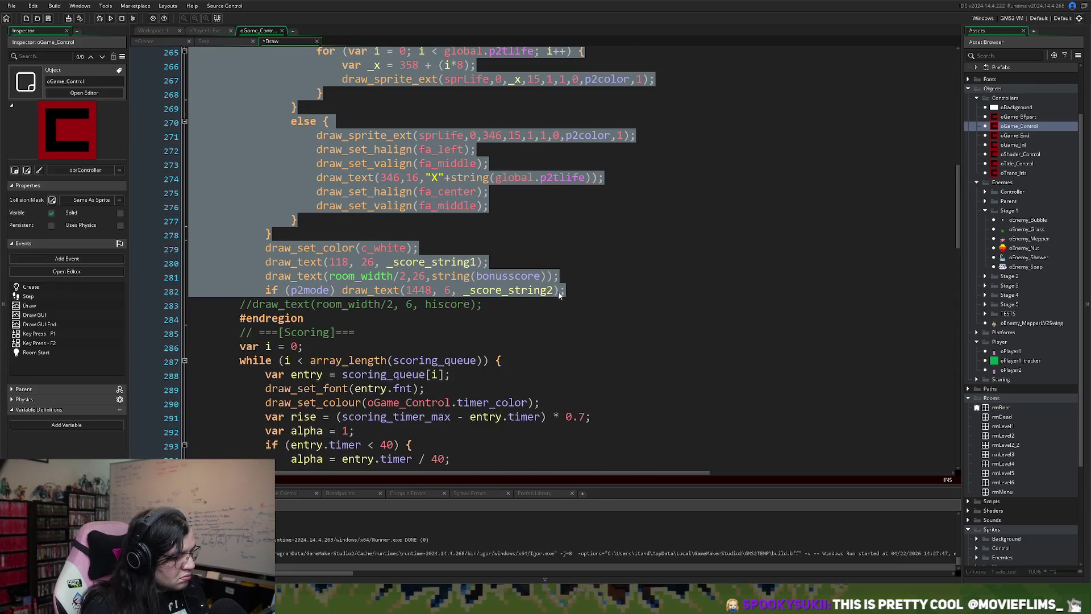
left_click(565, 292)
key("Return")
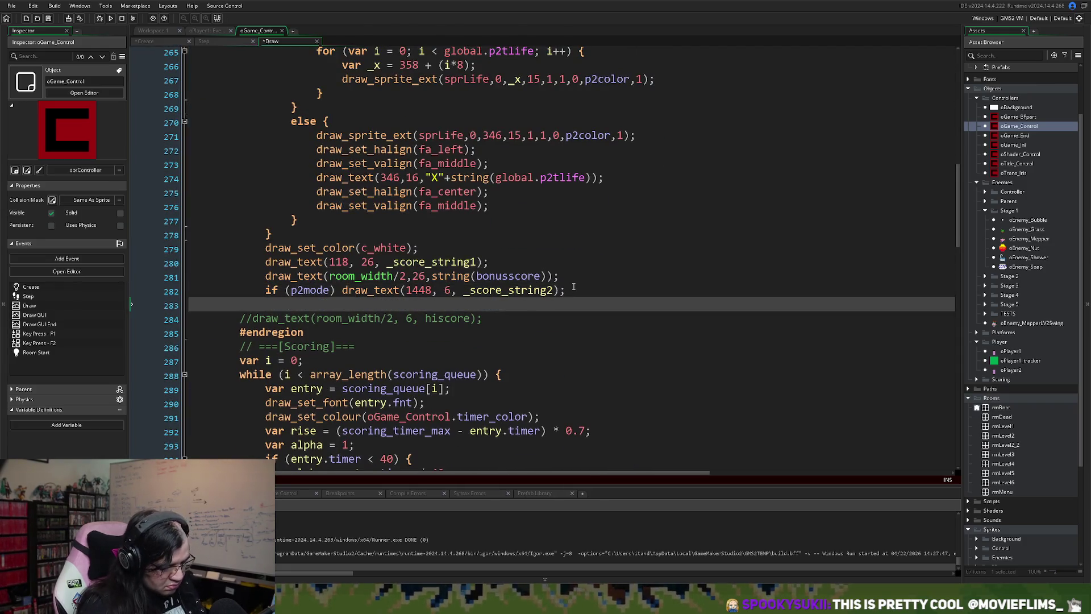
type("}")
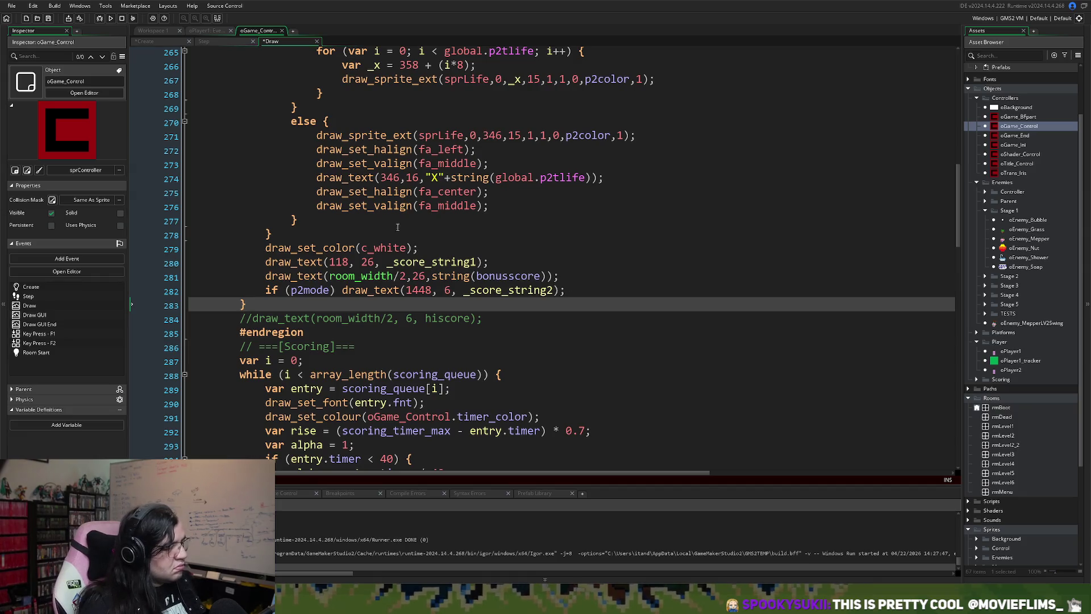
scroll(418, 255, "up", 5)
scroll(421, 274, "up", 1)
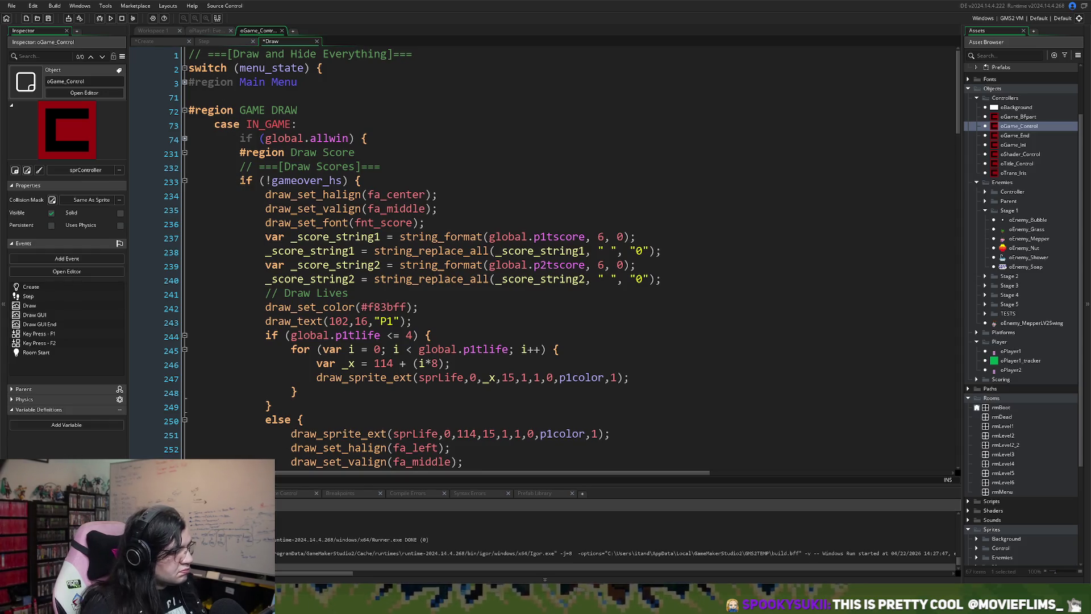
- Add the comment '// If Not Game Over Yet' above the gameover_hs check and save
left_click(244, 180)
key("Return")
key("Up")
type("// If Not")
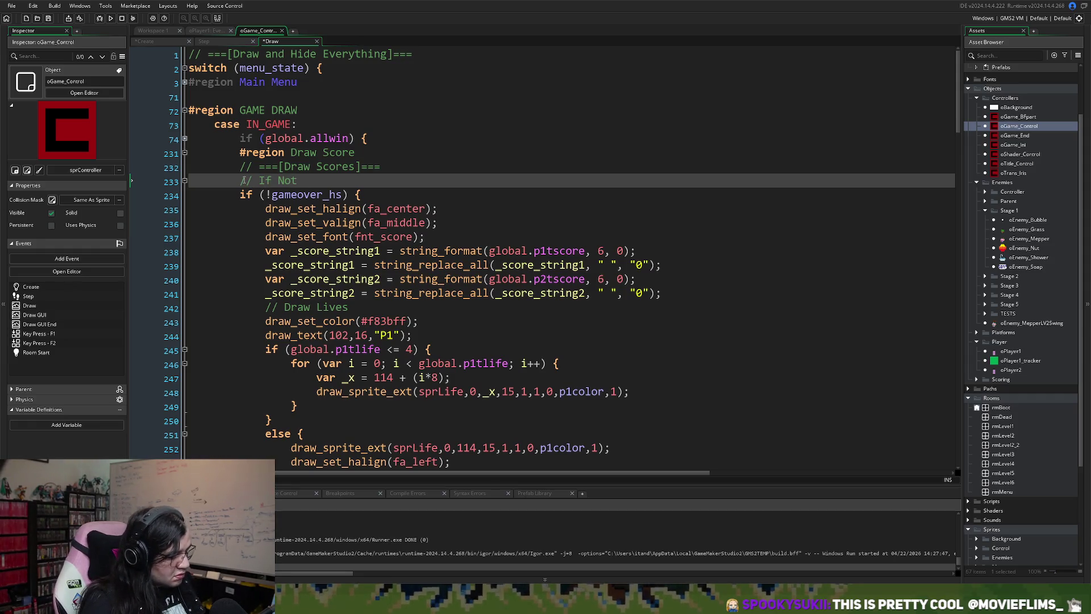
type(" Game ")
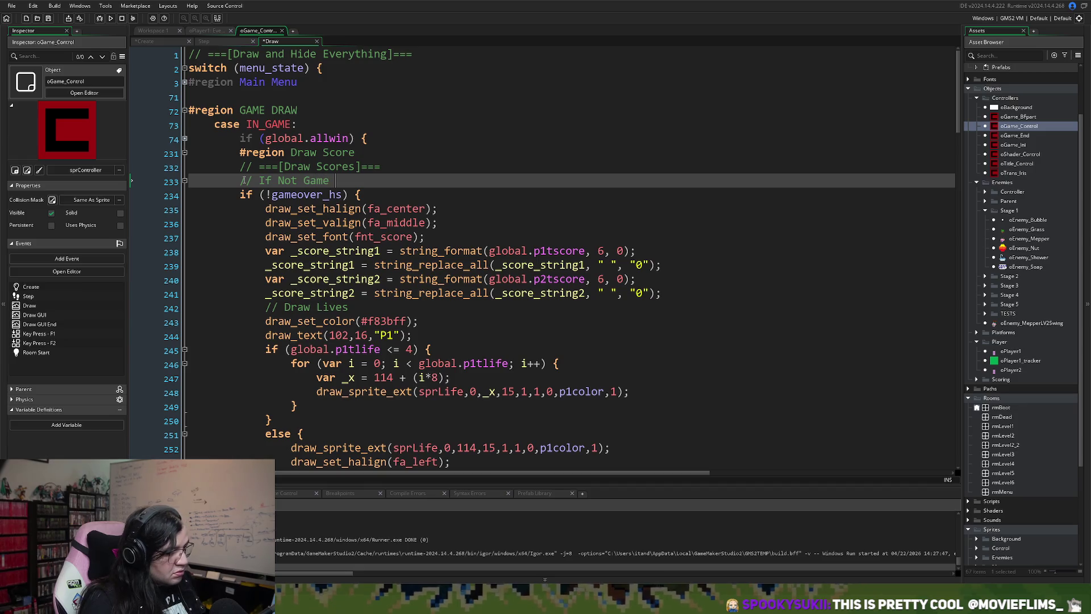
type("Over Yet")
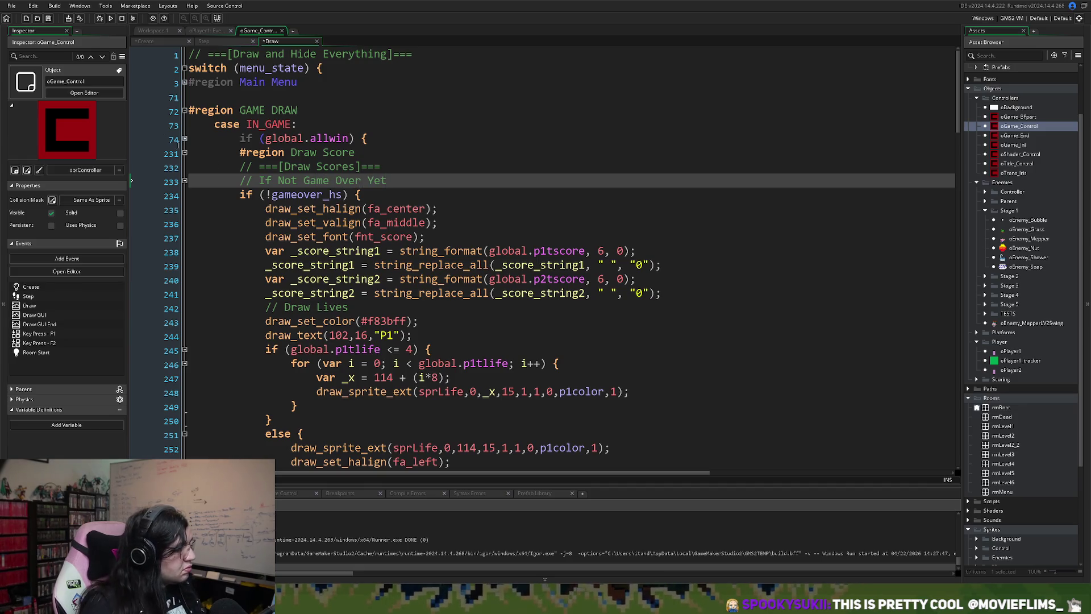
left_click(49, 18)
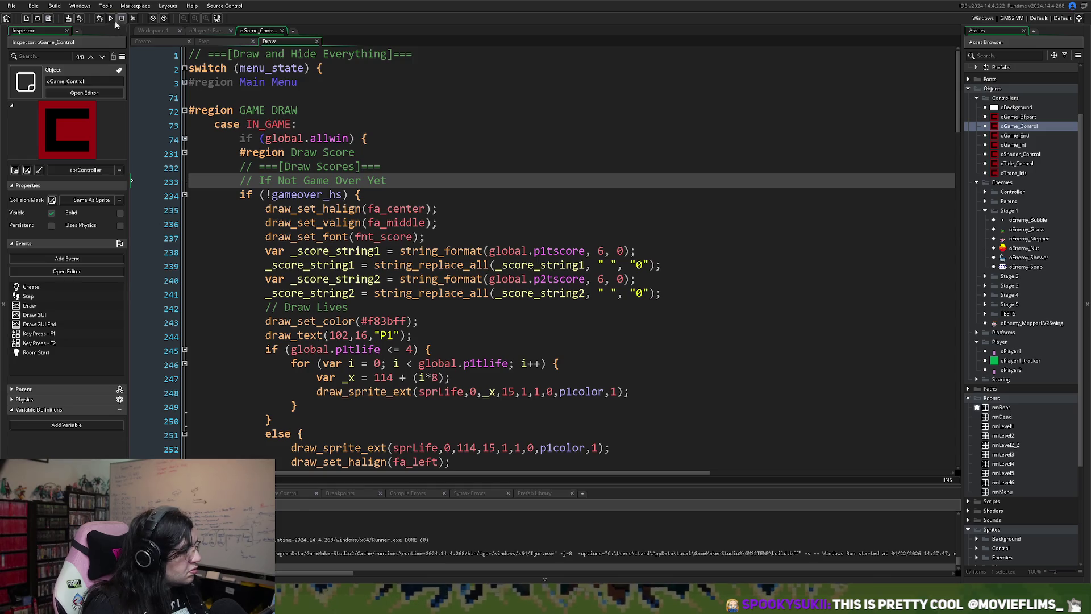
- Reword the comment to '// If Not Displaying High Score Table' and save
left_click_drag(387, 180, 291, 180)
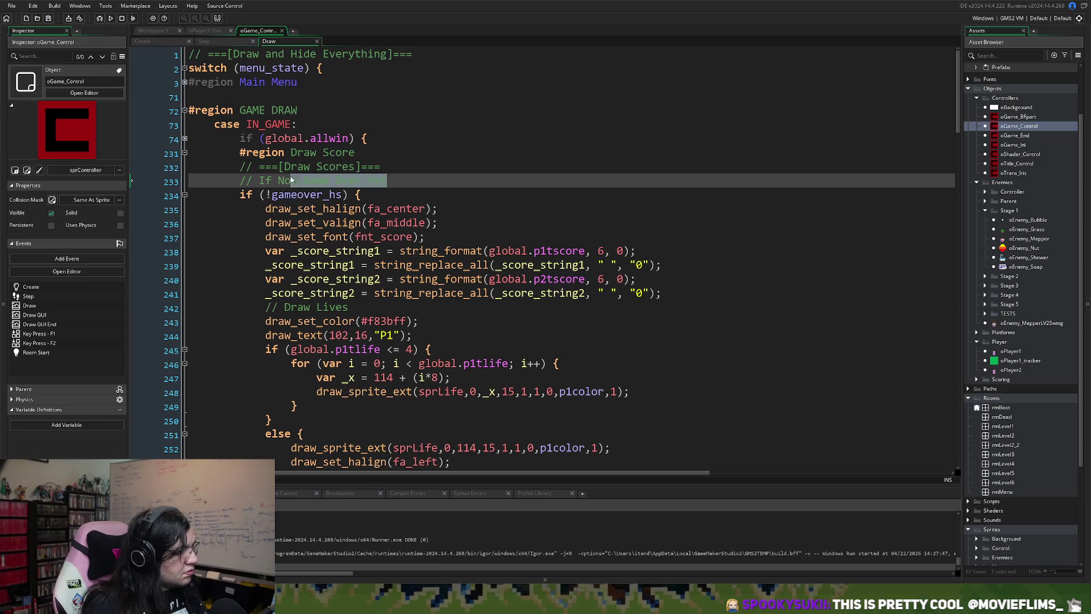
type("Di")
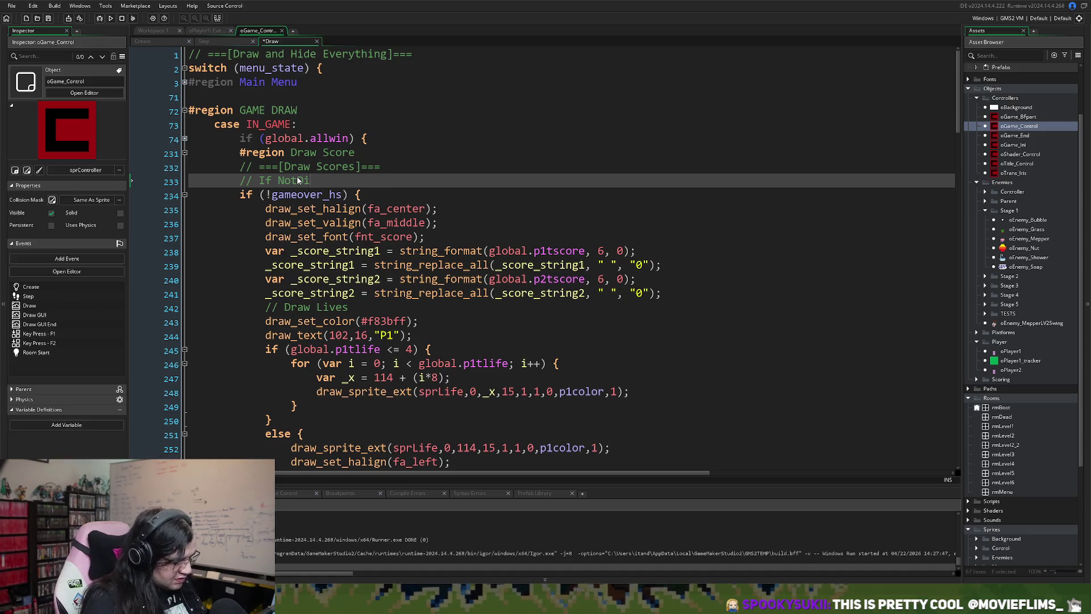
type("splaying Hi")
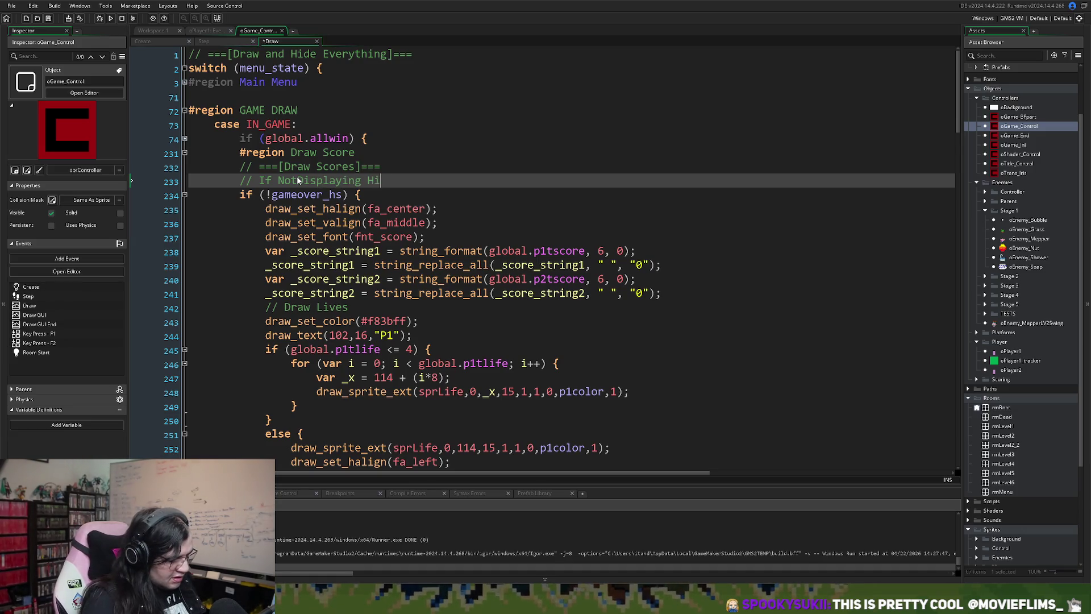
type("gh Score Table")
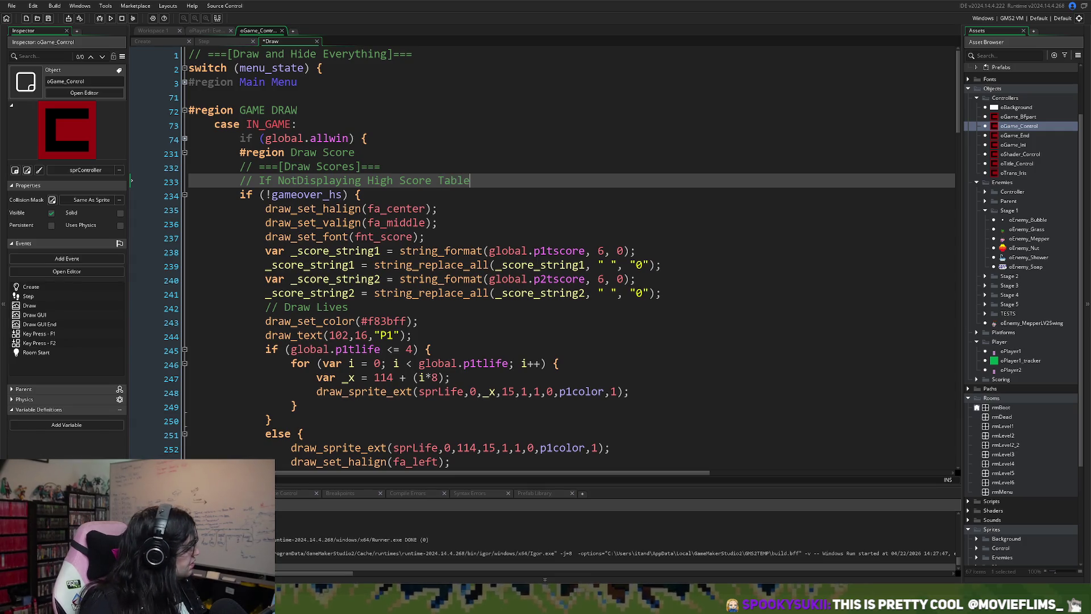
left_click(297, 180)
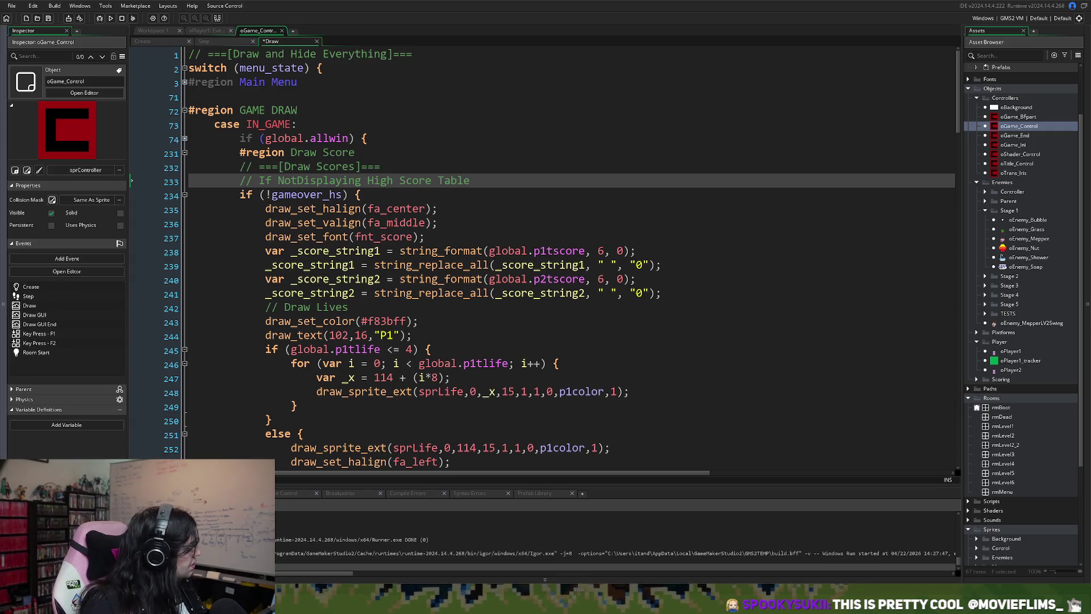
key("ctrl+s")
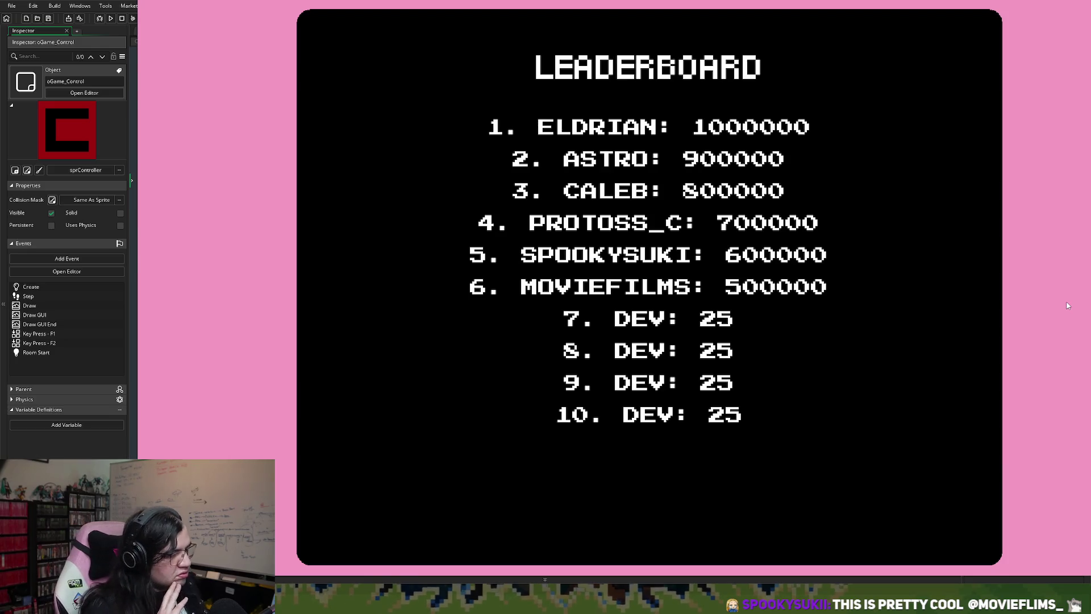
key("Escape")
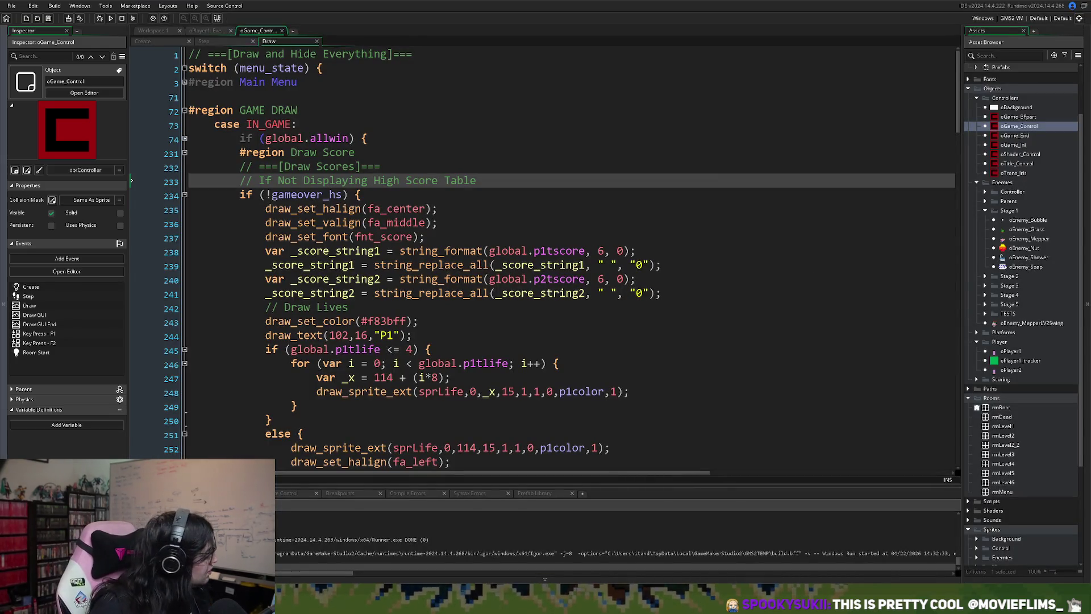
- Change the line 362 condition to 'gameover_end <= 0 && !gameover_hs', then save and run the game
scroll(568, 256, "down", 15)
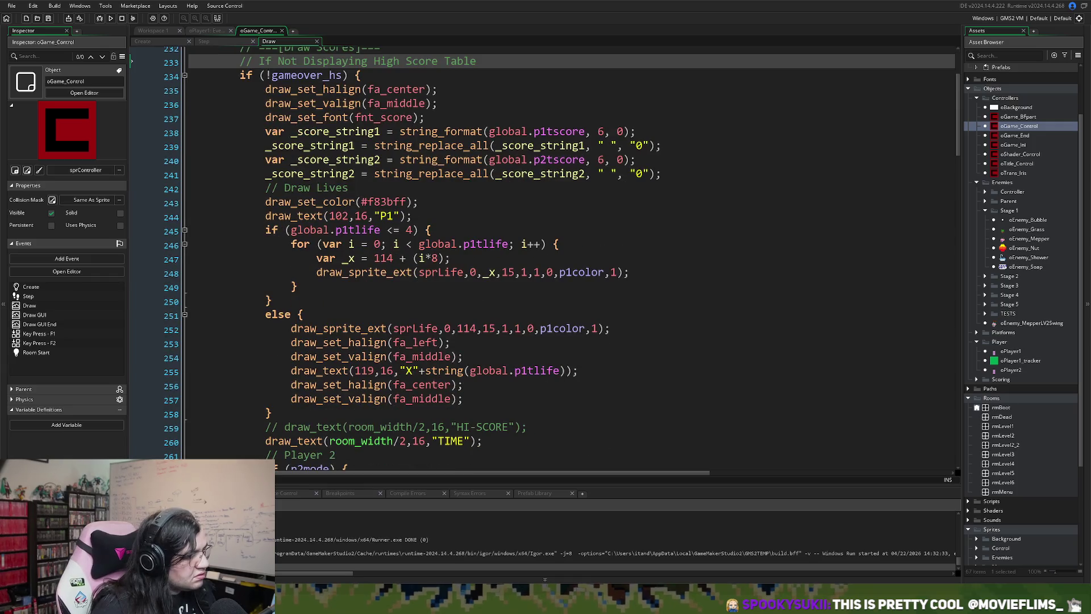
scroll(569, 256, "down", 20)
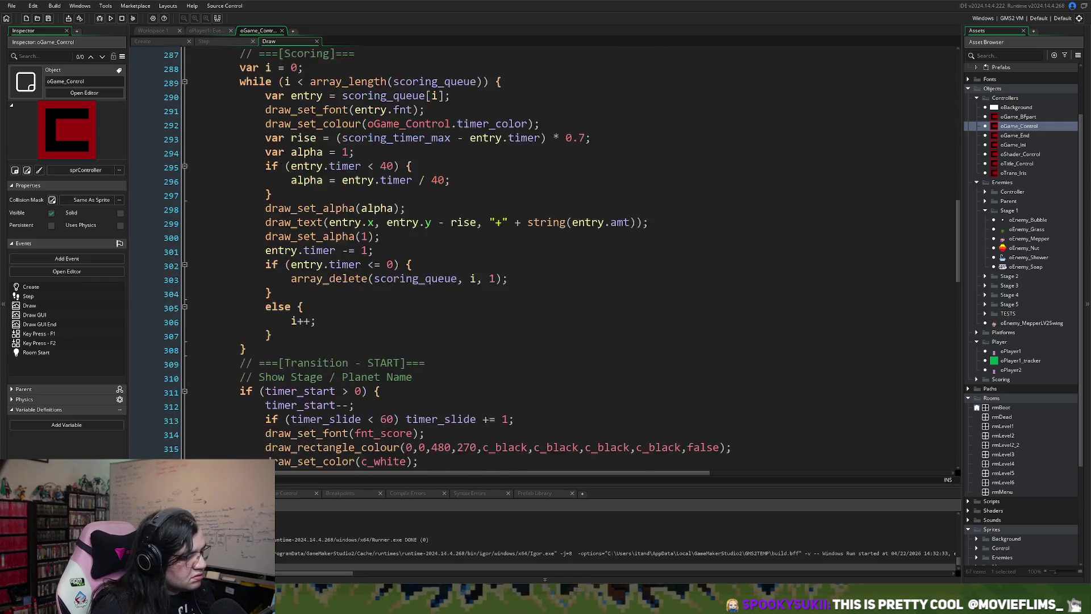
scroll(568, 256, "down", 3)
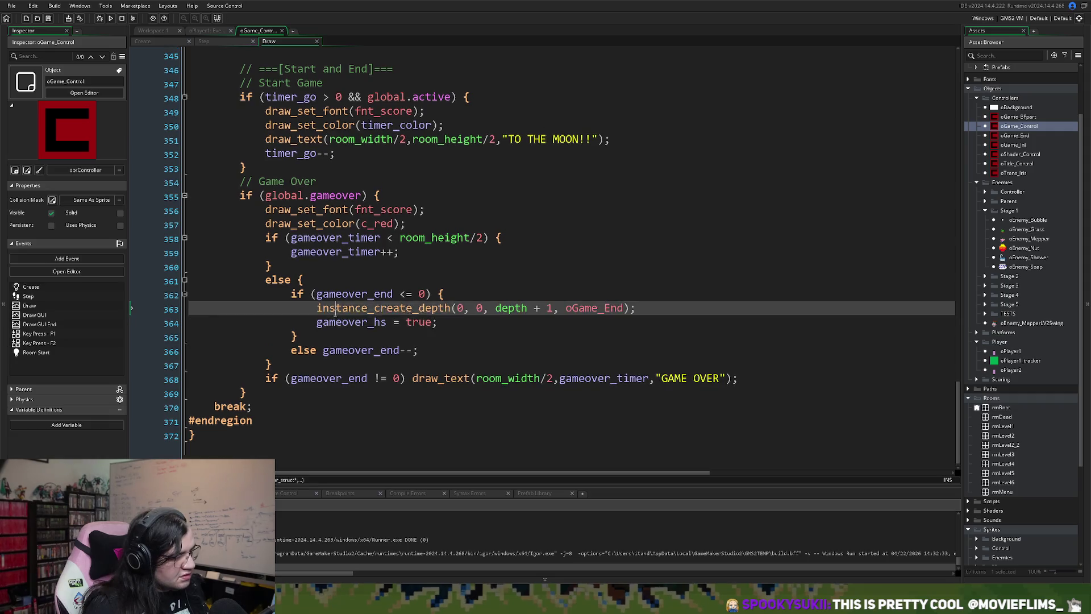
double_click(350, 322)
left_click(426, 293)
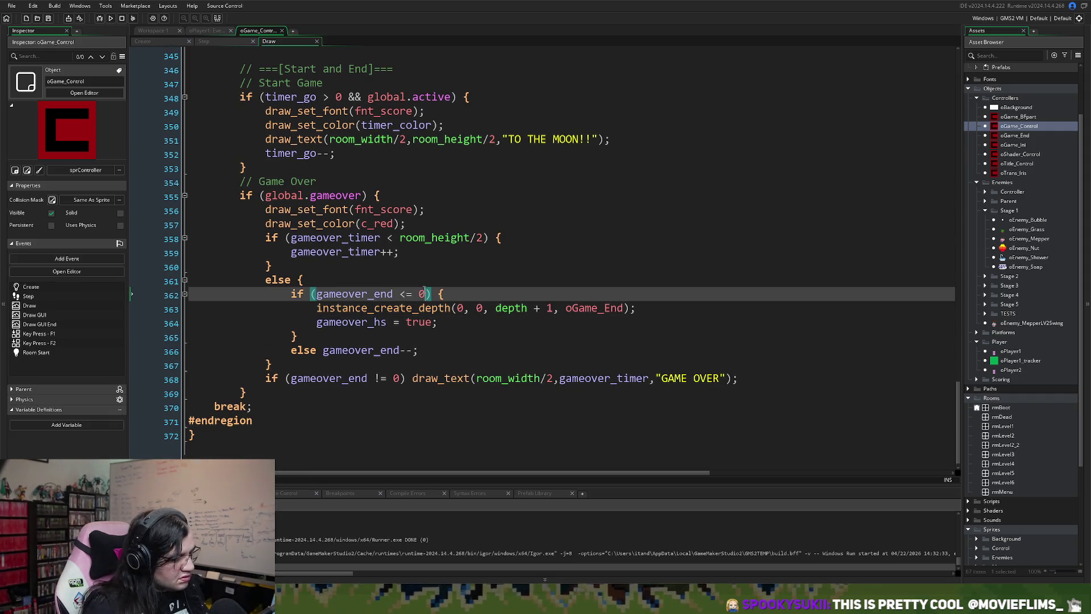
type("&& gameover_hs")
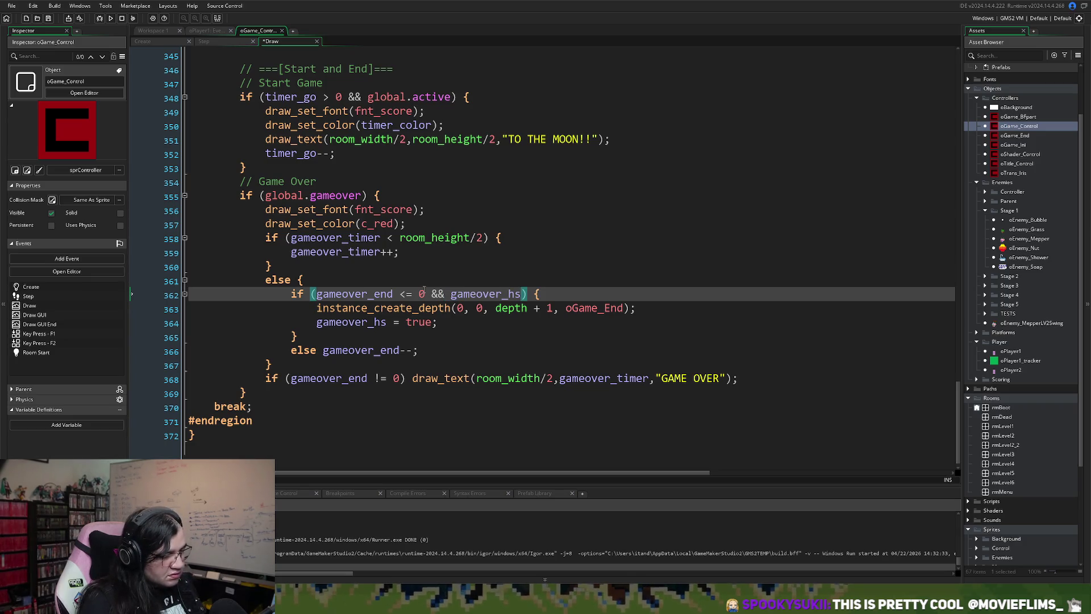
left_click(454, 293)
type("!")
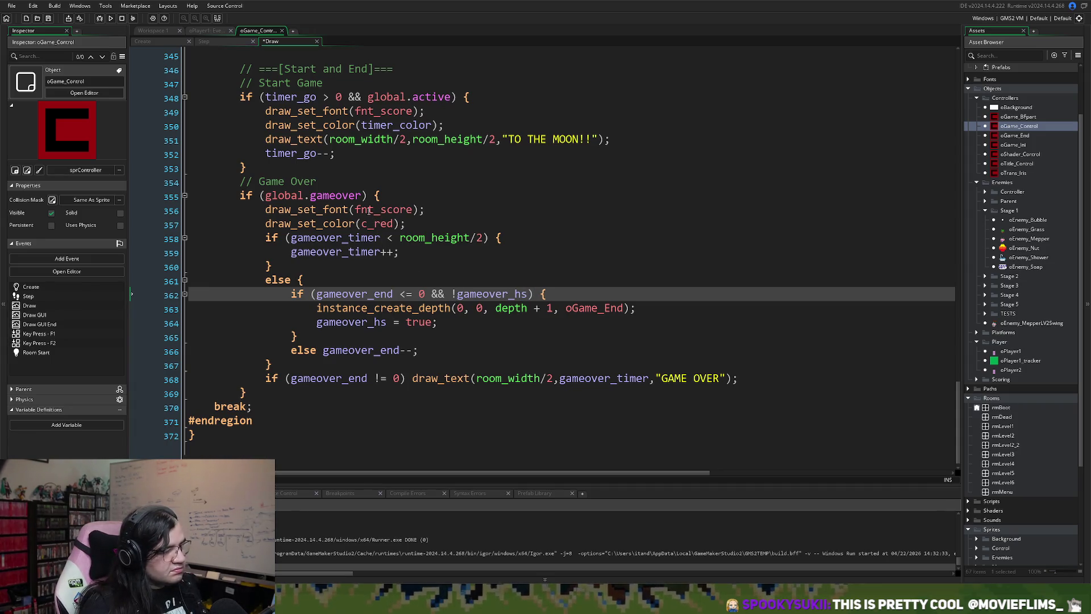
key("F5")
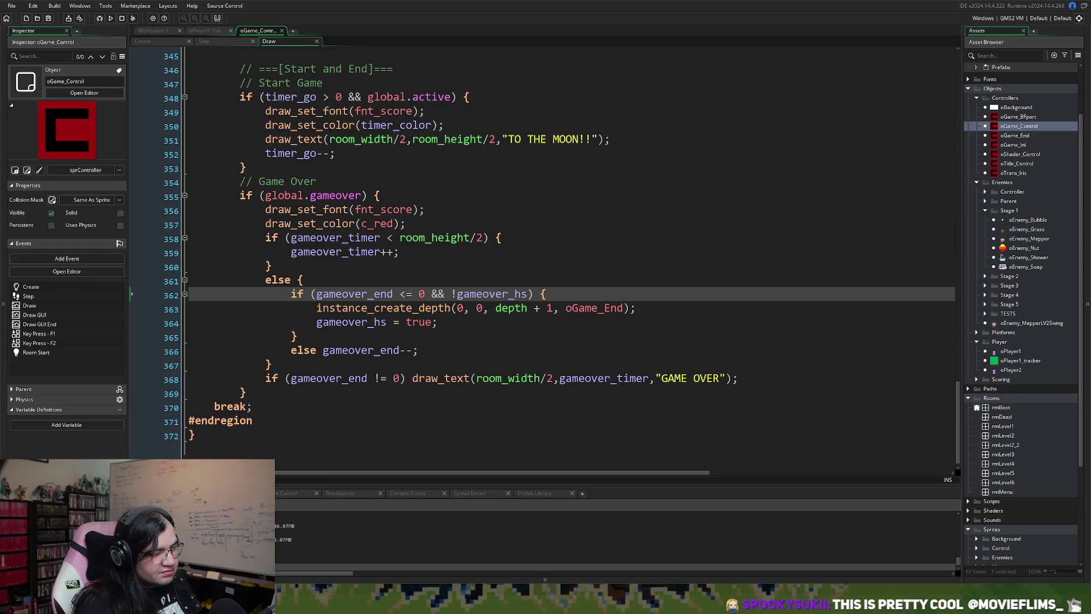
key("Left")
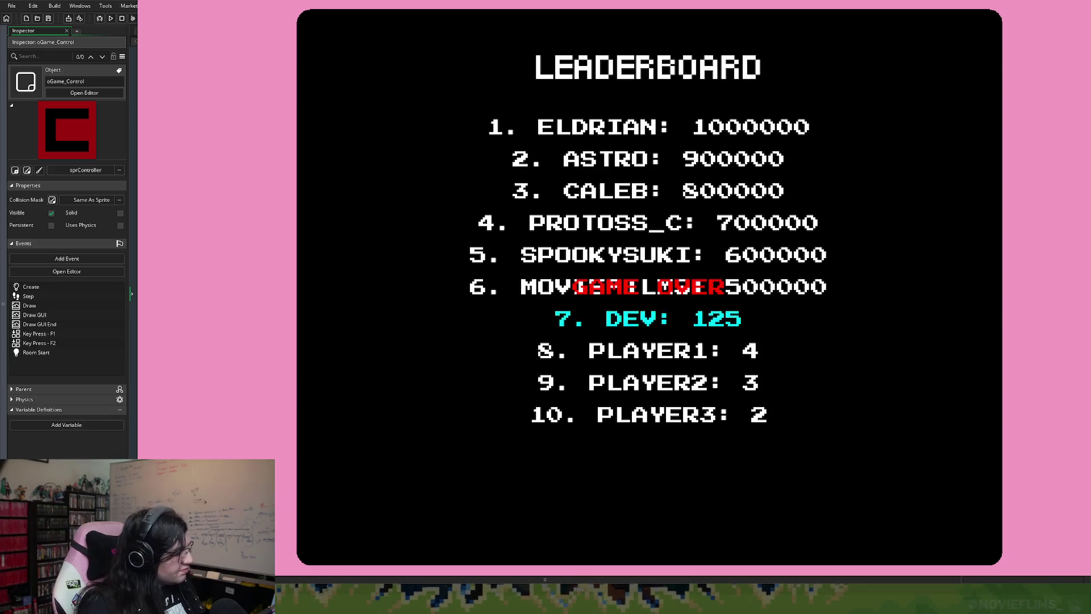
key("Escape")
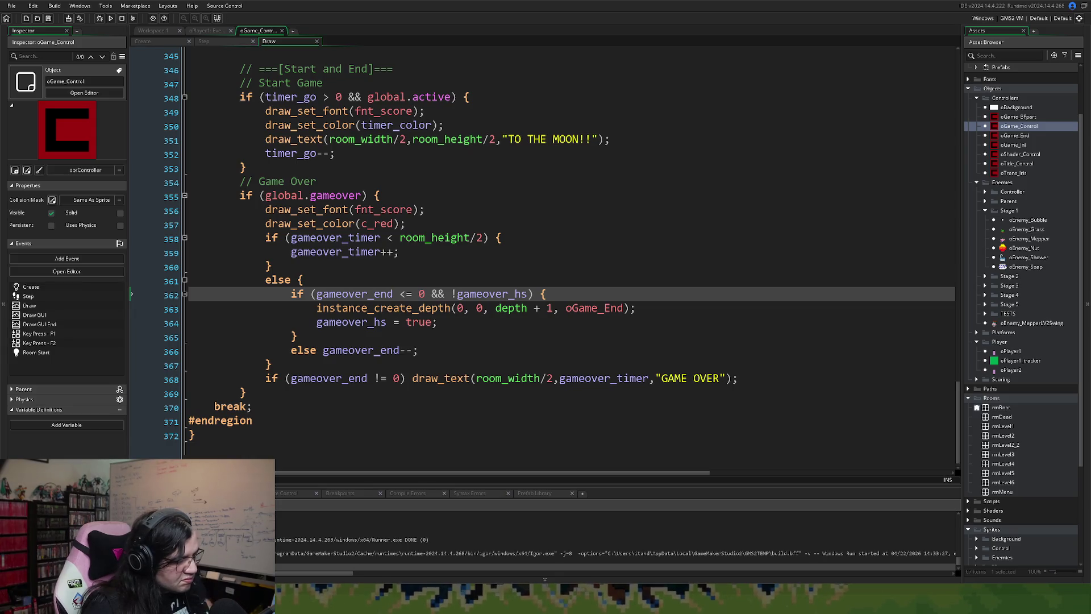
- Replace 'gameover_end != 0' on line 368 with '!gameover_hs', then save and run the game
left_click(349, 337)
double_click(351, 322)
key("ctrl+c")
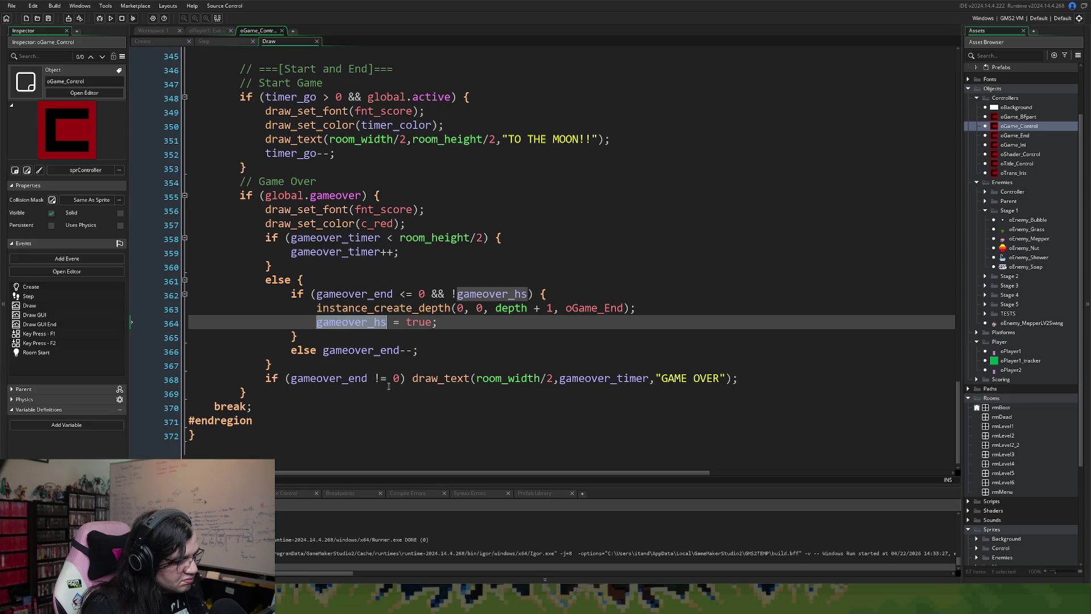
left_click_drag(405, 379, 291, 378)
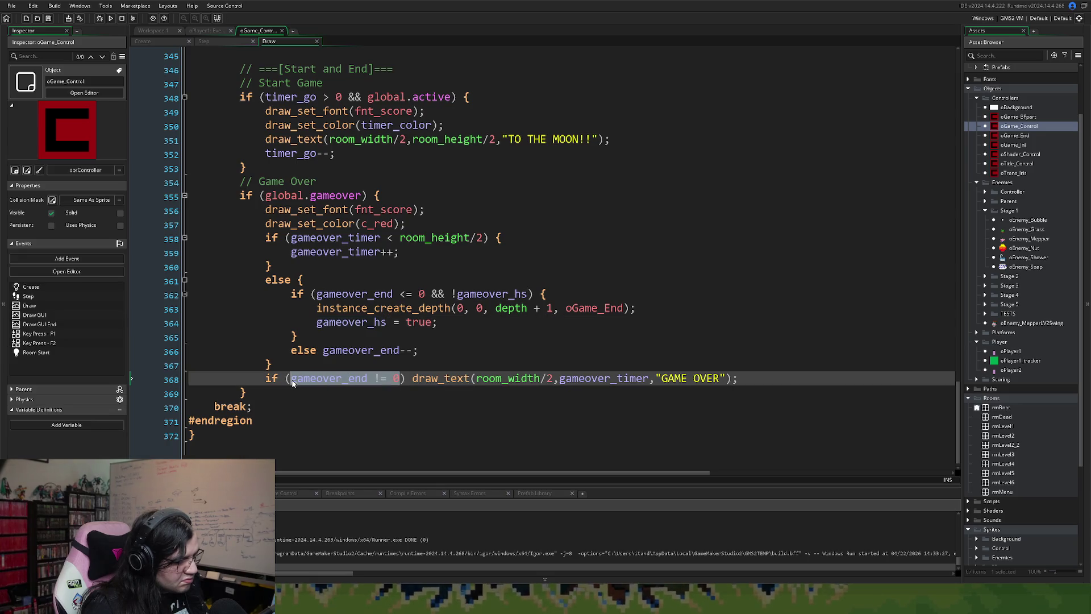
key("ctrl+v")
left_click(291, 378)
type("!")
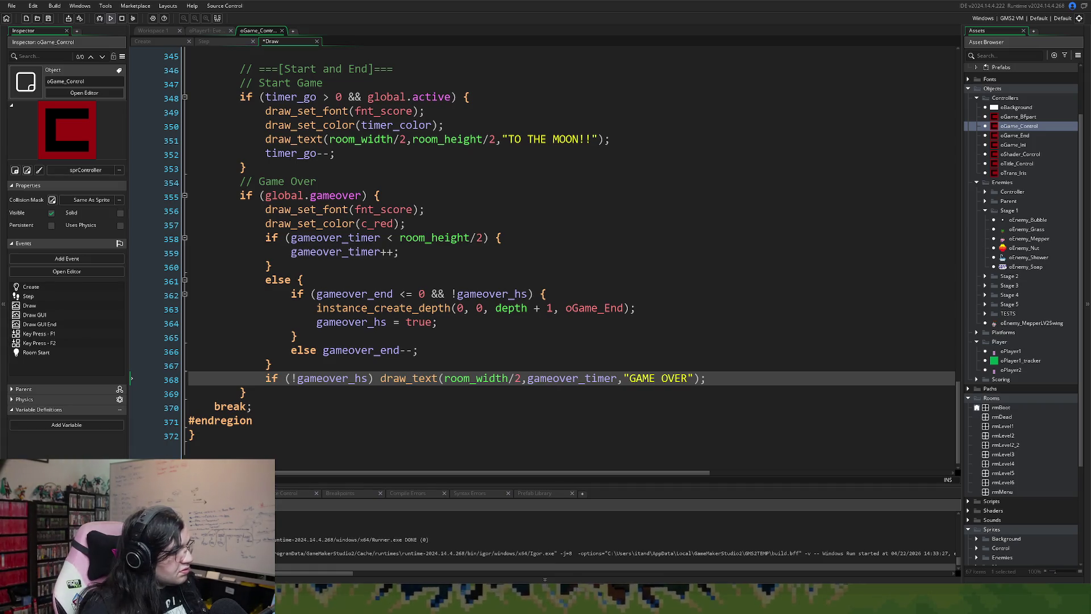
left_click(110, 18)
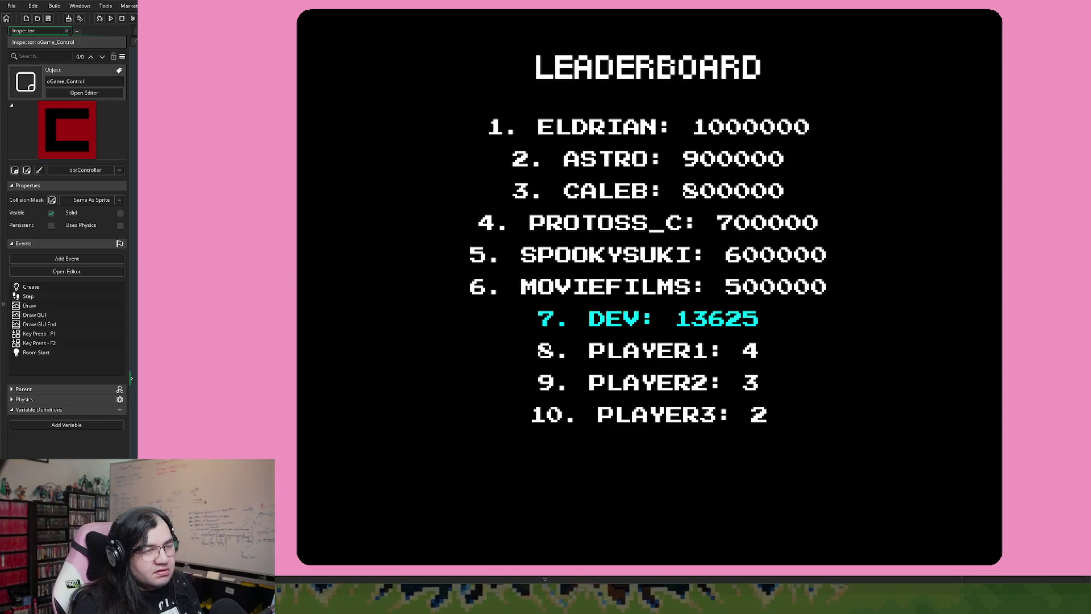
key("Escape")
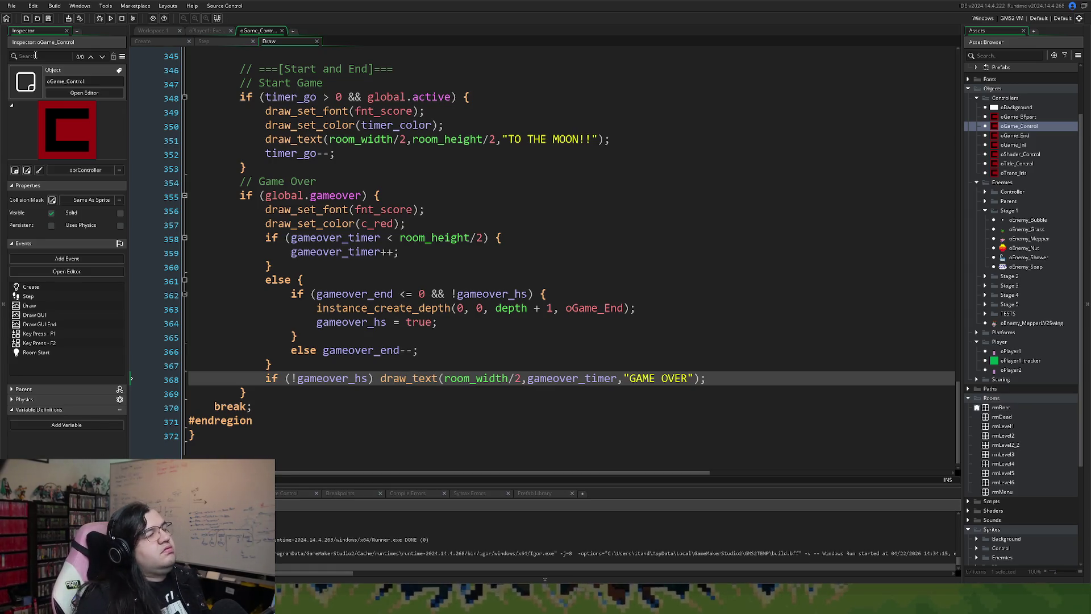
- Close the oGame_Control code editor and open the oGame_End Draw event code
left_click(232, 43)
left_click(265, 42)
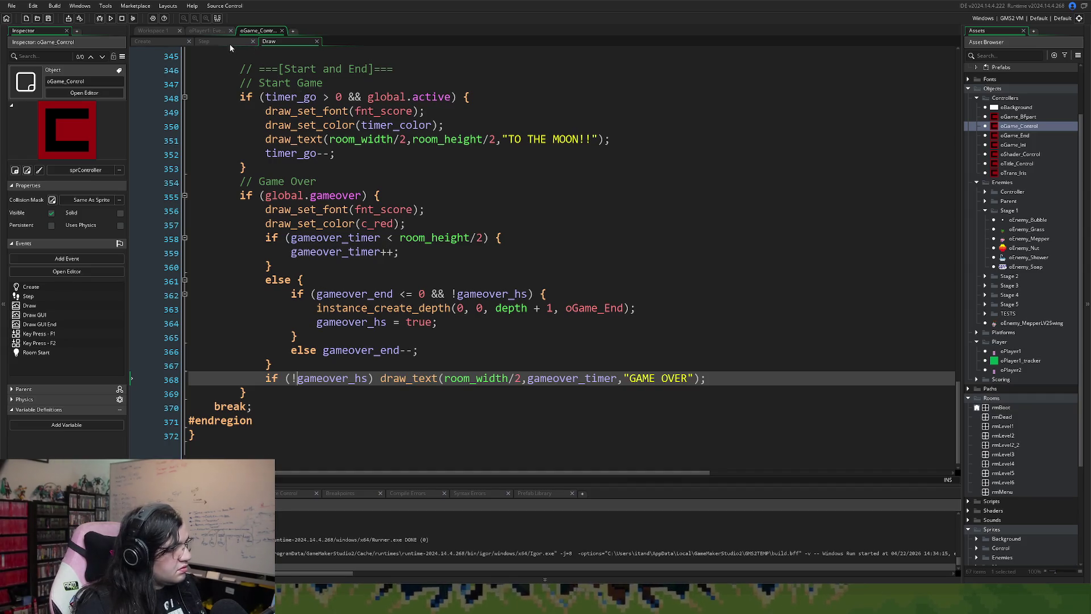
left_click(281, 31)
left_click(154, 31)
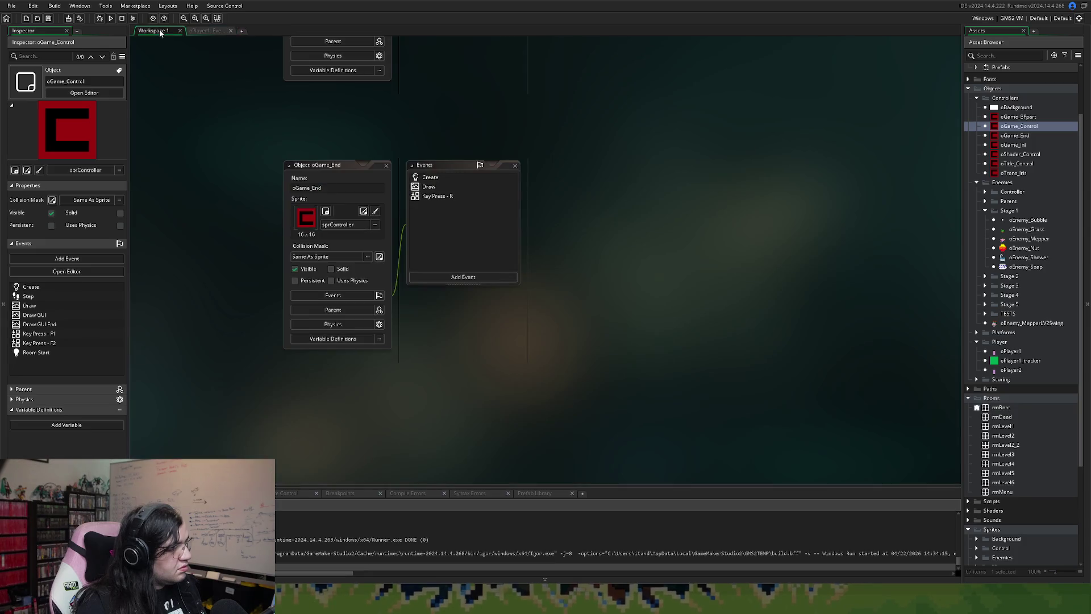
left_click(423, 187)
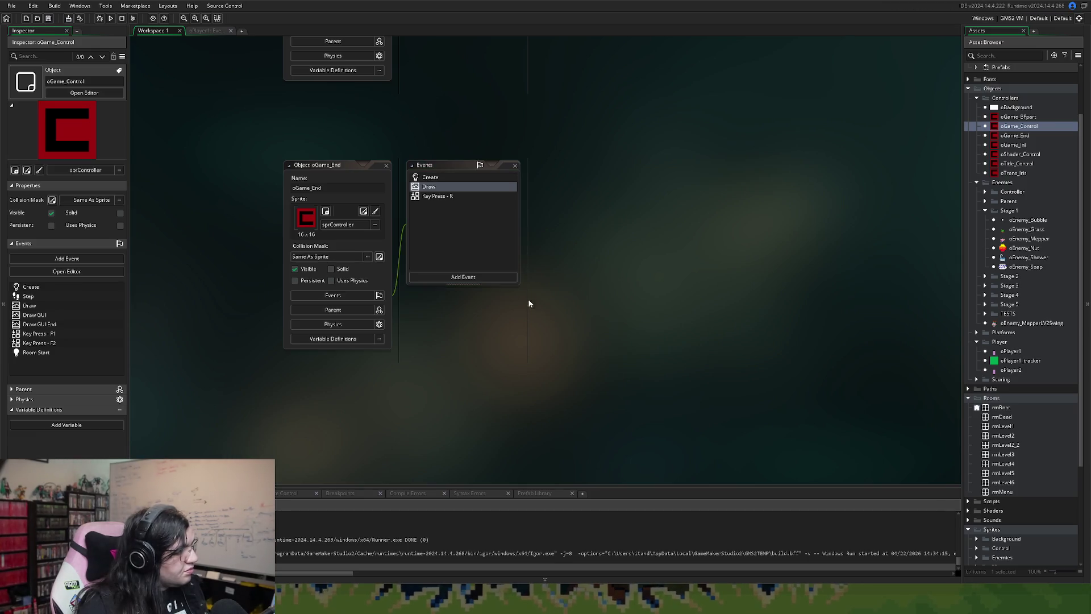
double_click(436, 189)
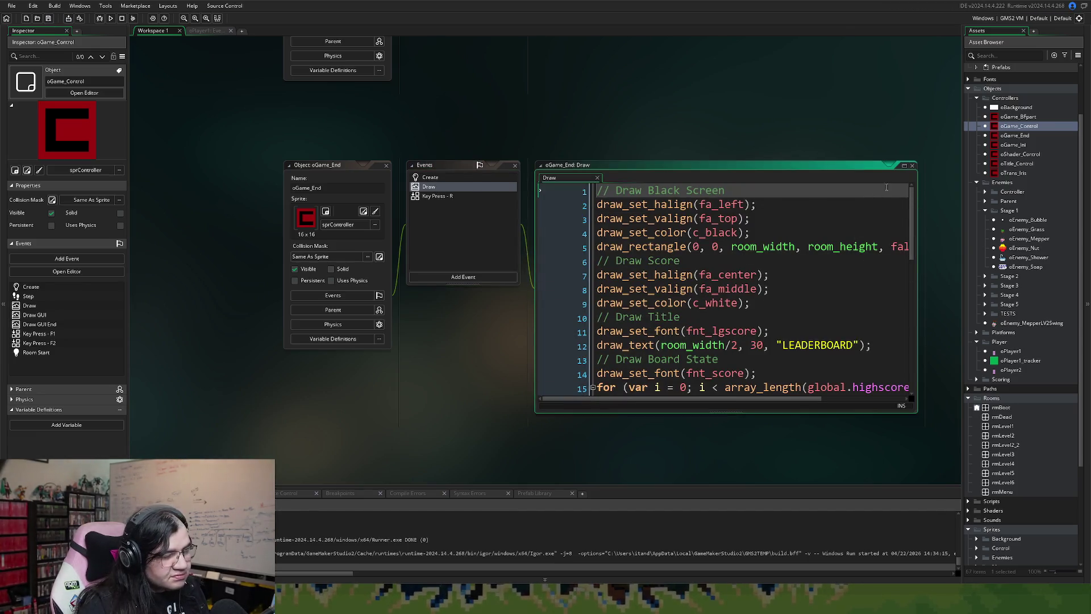
- Expand the oGame_End code editor and bring up its Create event code
left_click(904, 165)
left_click(217, 31)
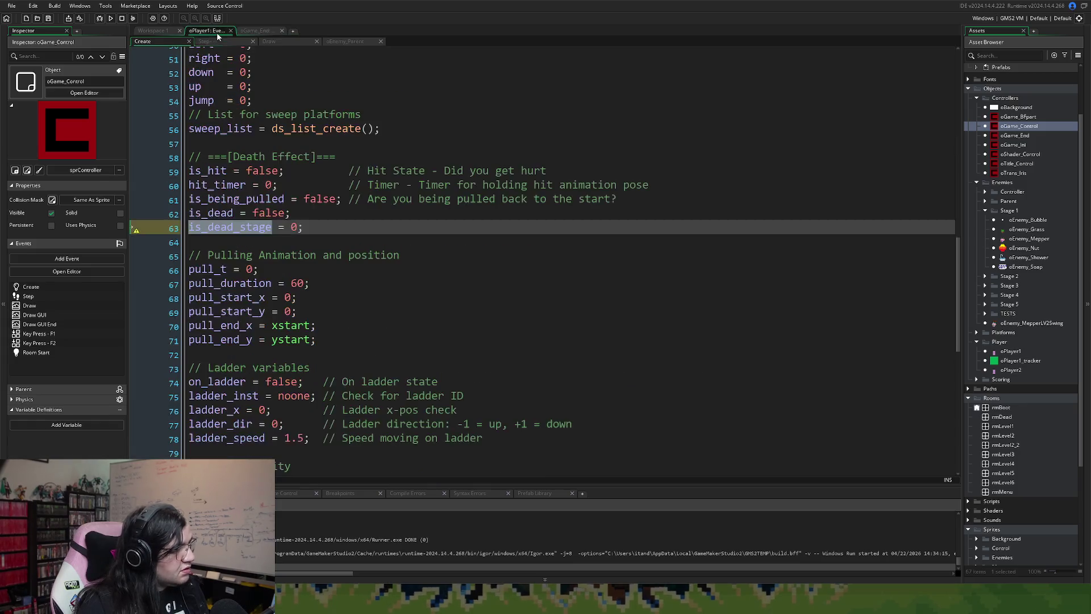
left_click(159, 32)
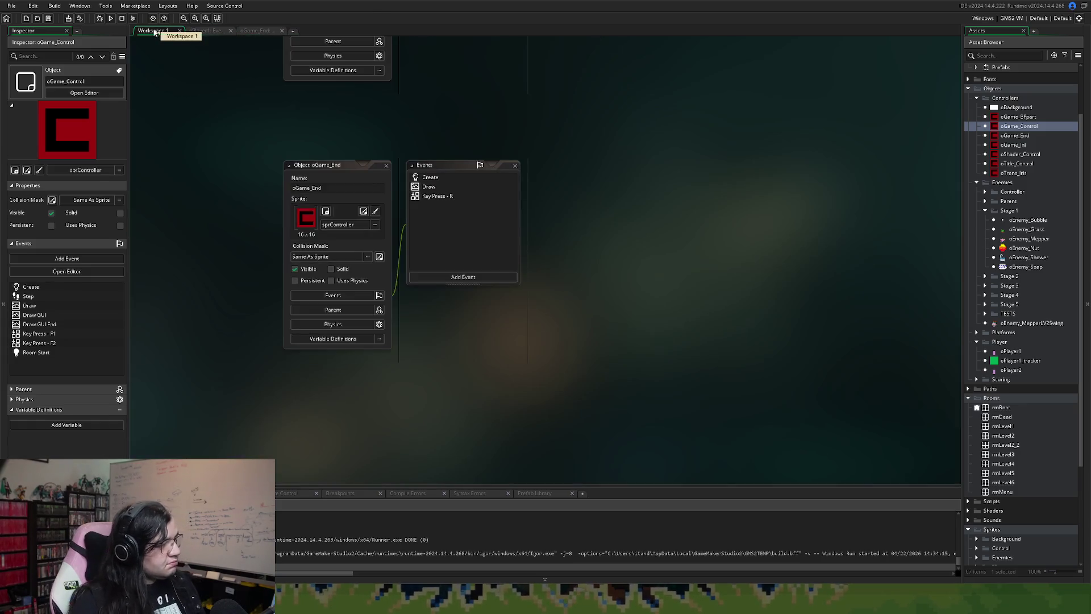
left_click(423, 180)
left_click(253, 31)
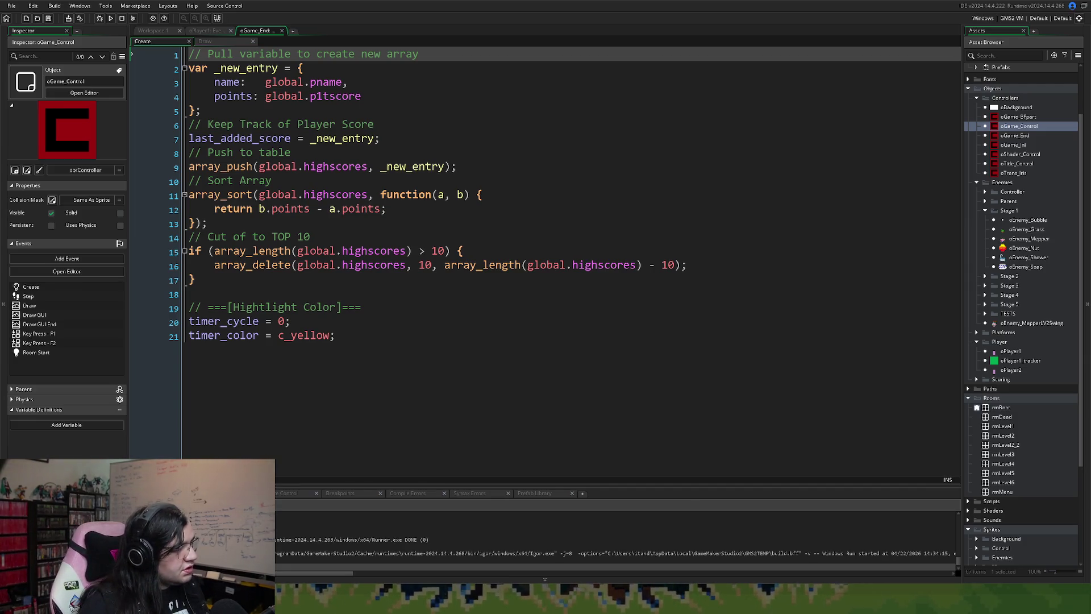
- Add '// Made it to the top 10' and 'topscore = false;' before the Highlight Color code
left_click(253, 292)
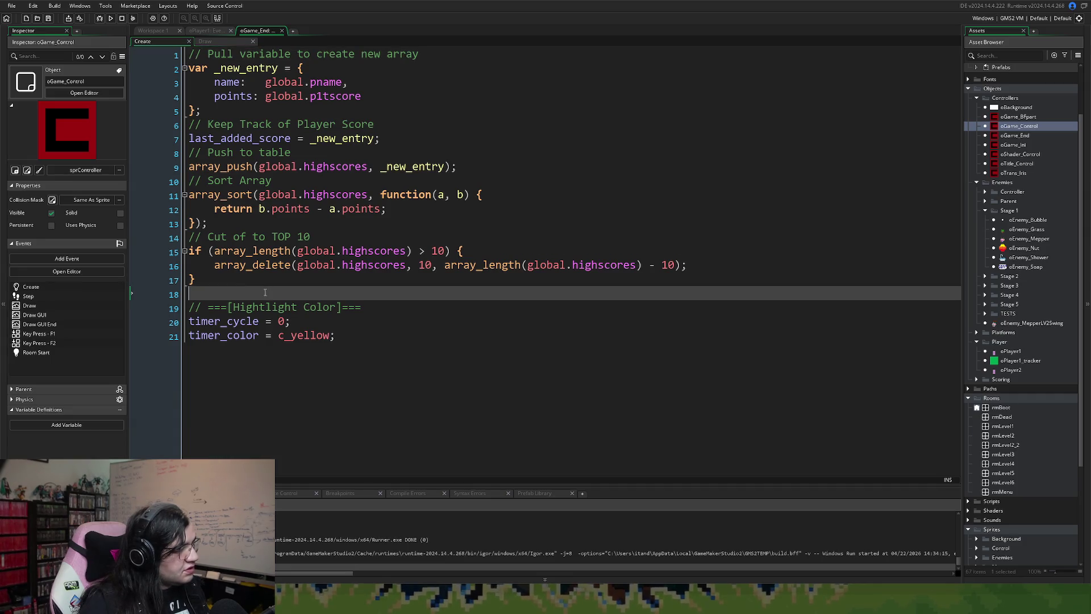
left_click(345, 340)
left_click(230, 294)
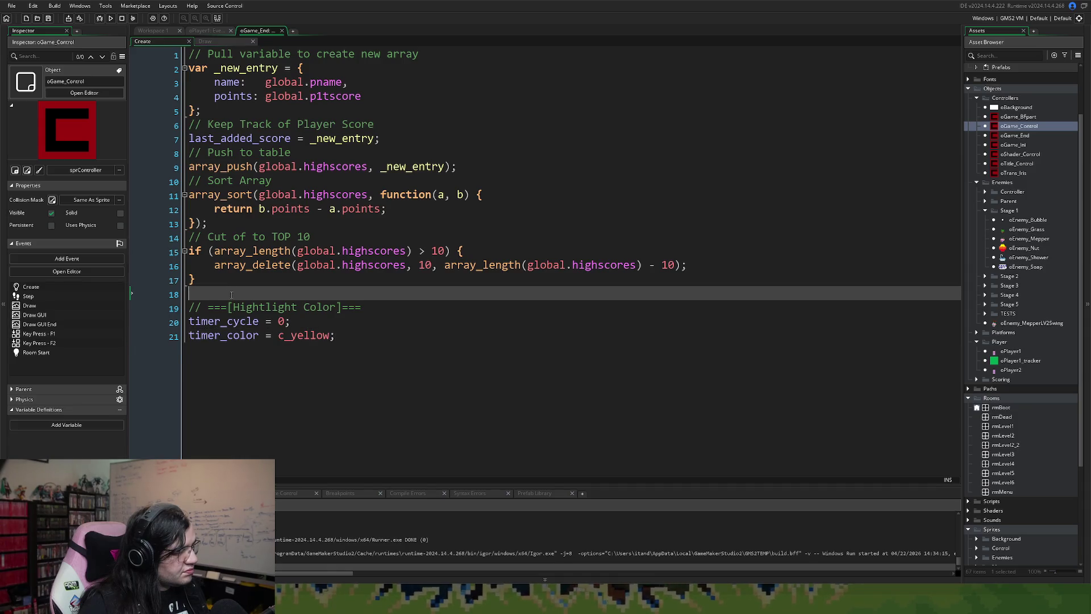
key("Return")
left_click(213, 299)
key("Return")
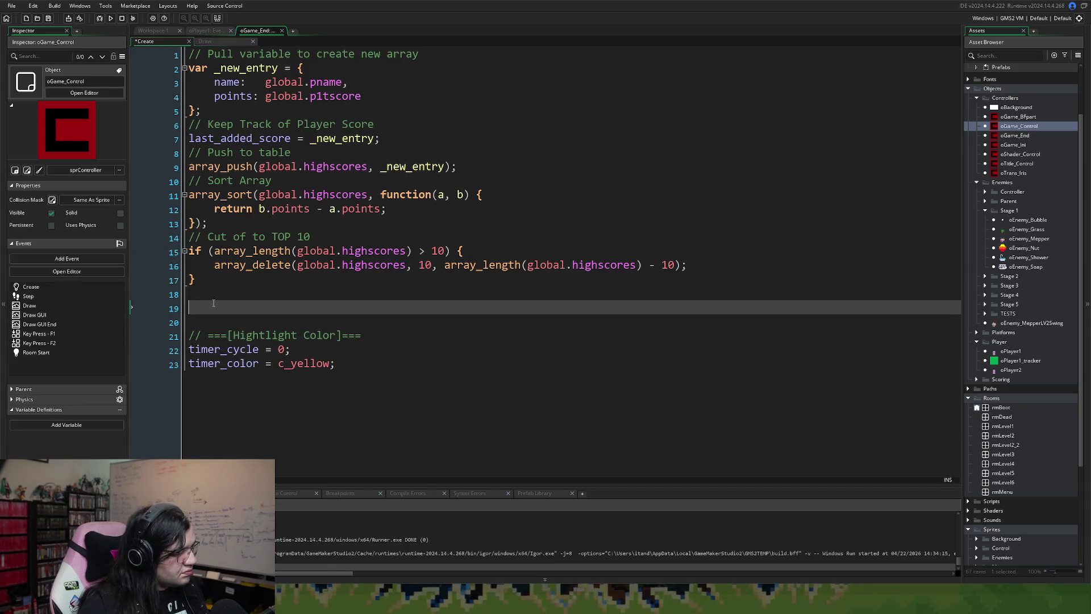
type("// Made it to the top 10")
key("Return")
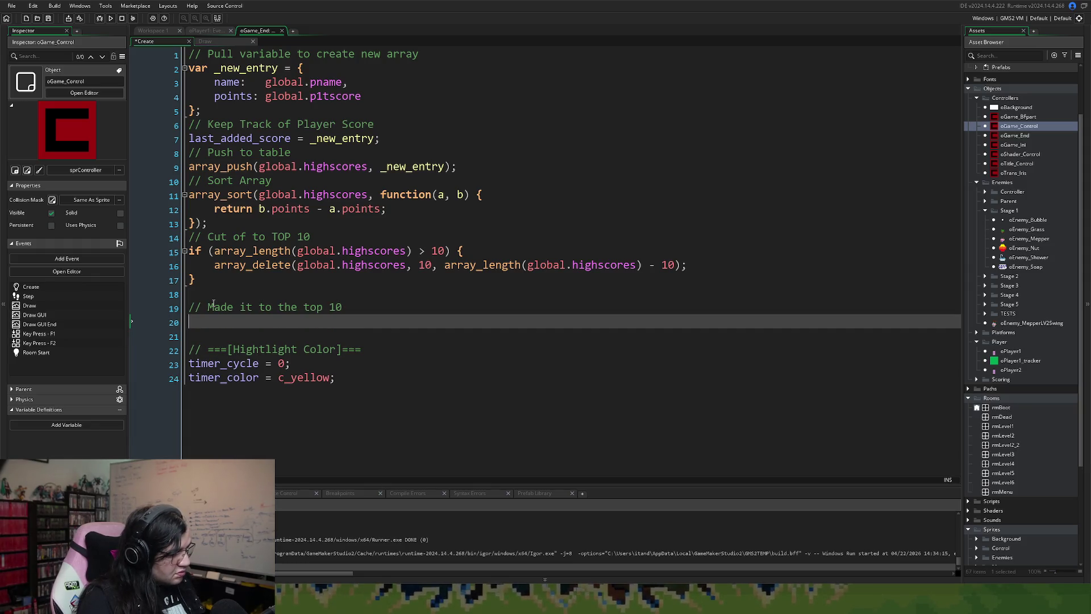
type("top10")
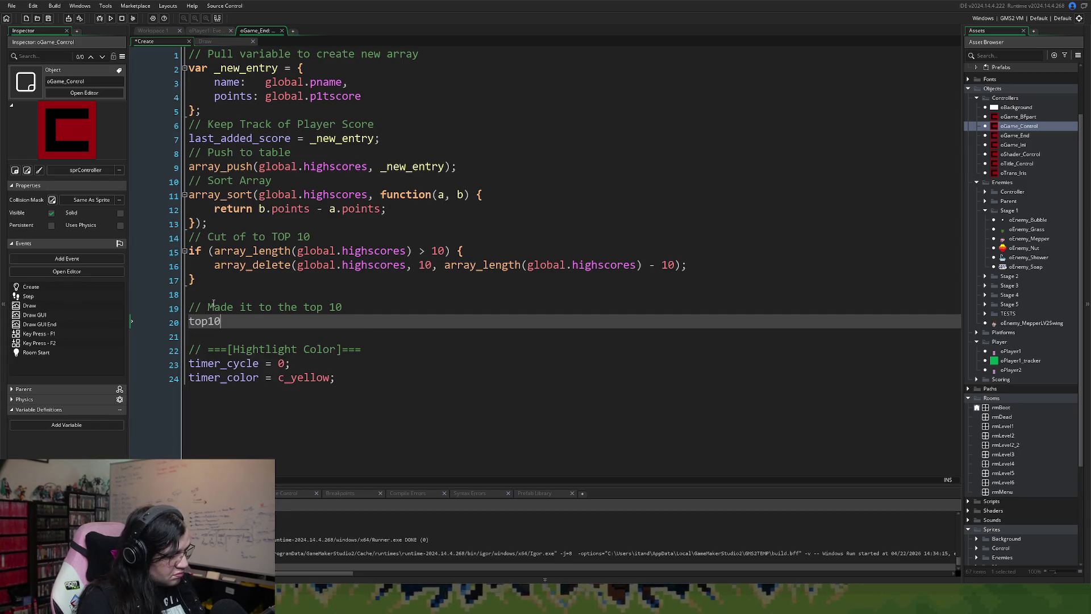
type("score")
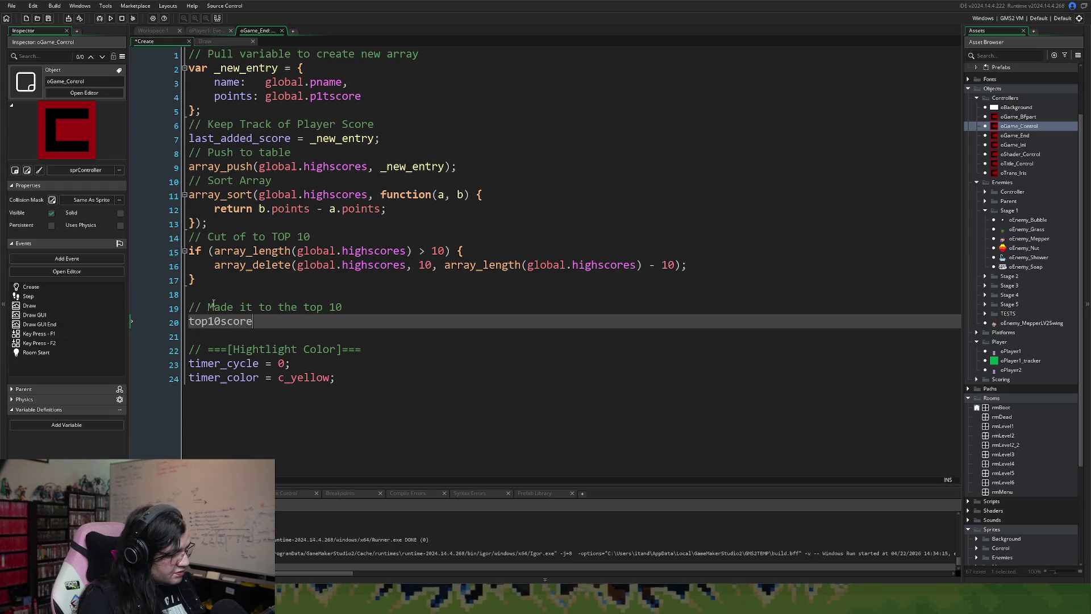
key("BackSpace")
key("BackSpace")
key("BackSpace")
key("BackSpace")
key("BackSpace")
key("BackSpace")
key("BackSpace")
type("score = false;")
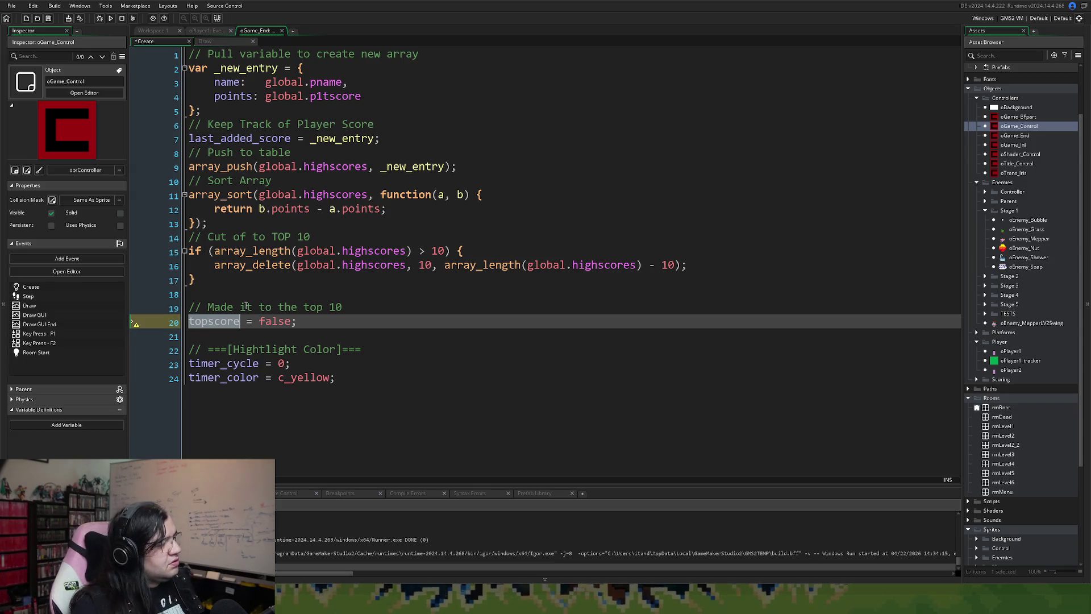
- Add a '// ===[Table Variables]===' header comment at the top of the Create code
left_click(194, 55)
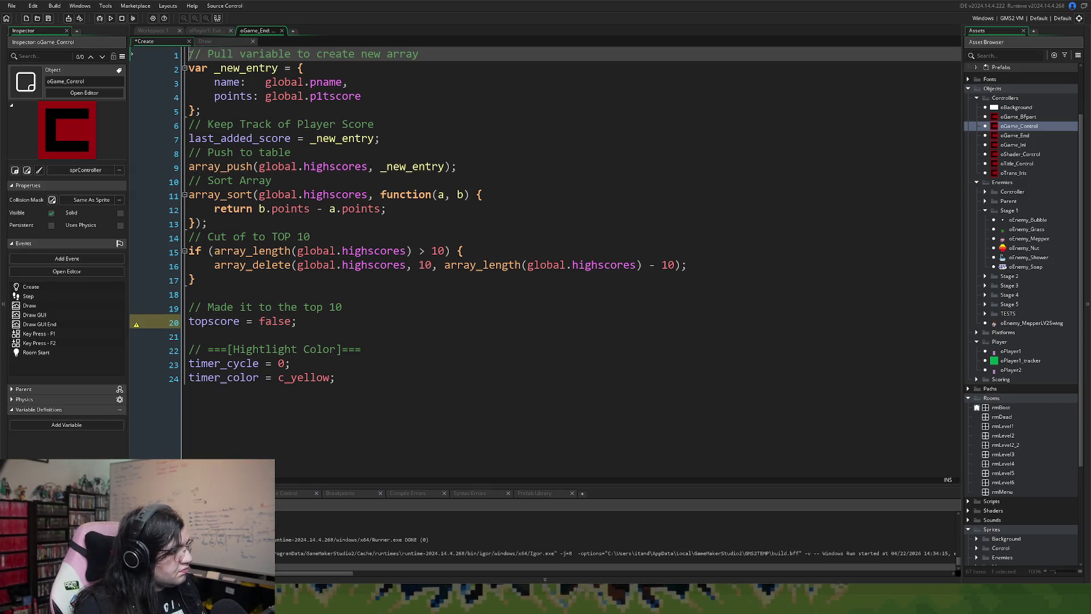
key("Return")
key("Up")
type("// ===[Tabp;e")
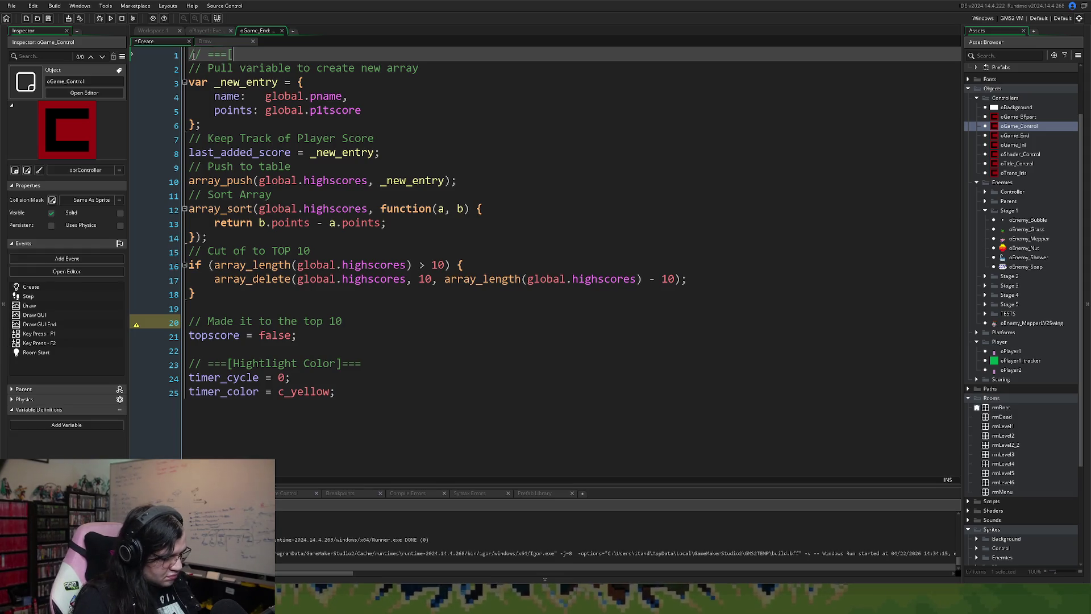
key("BackSpace")
key("BackSpace")
key("BackSpace")
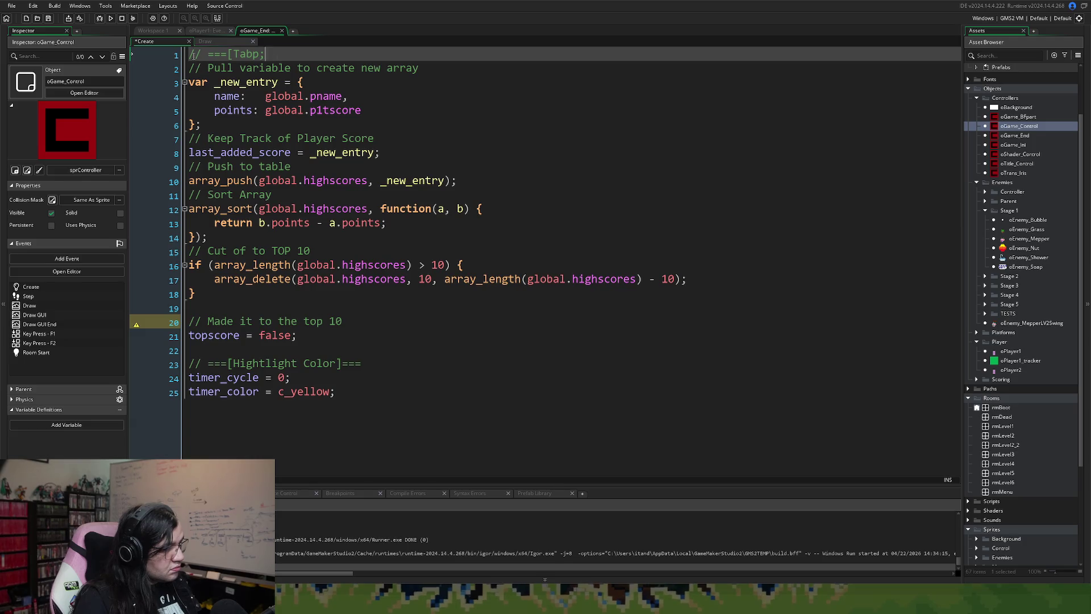
type("le ")
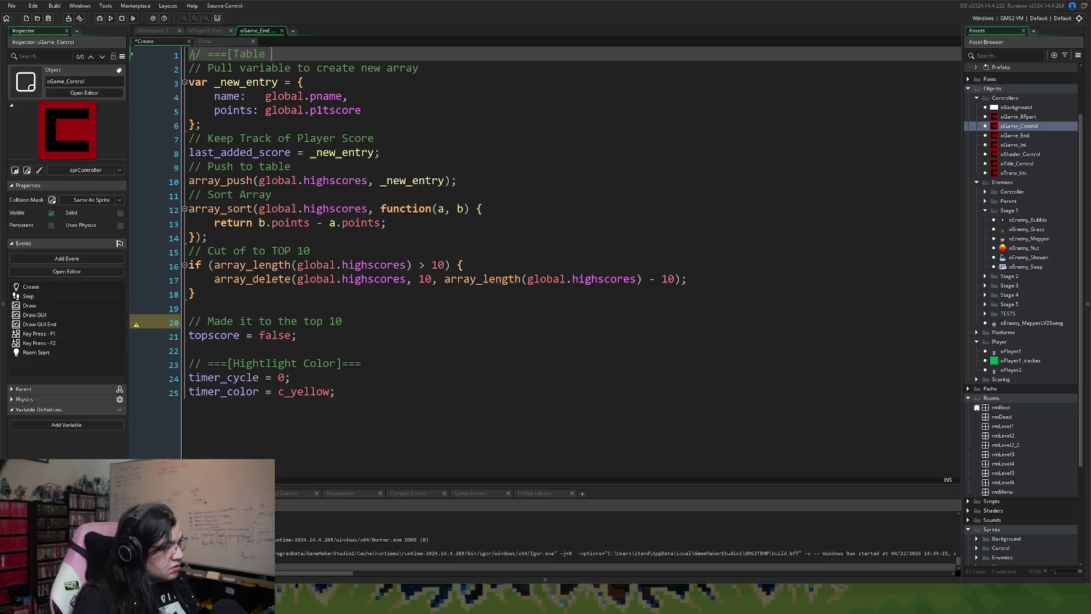
type("Variable")
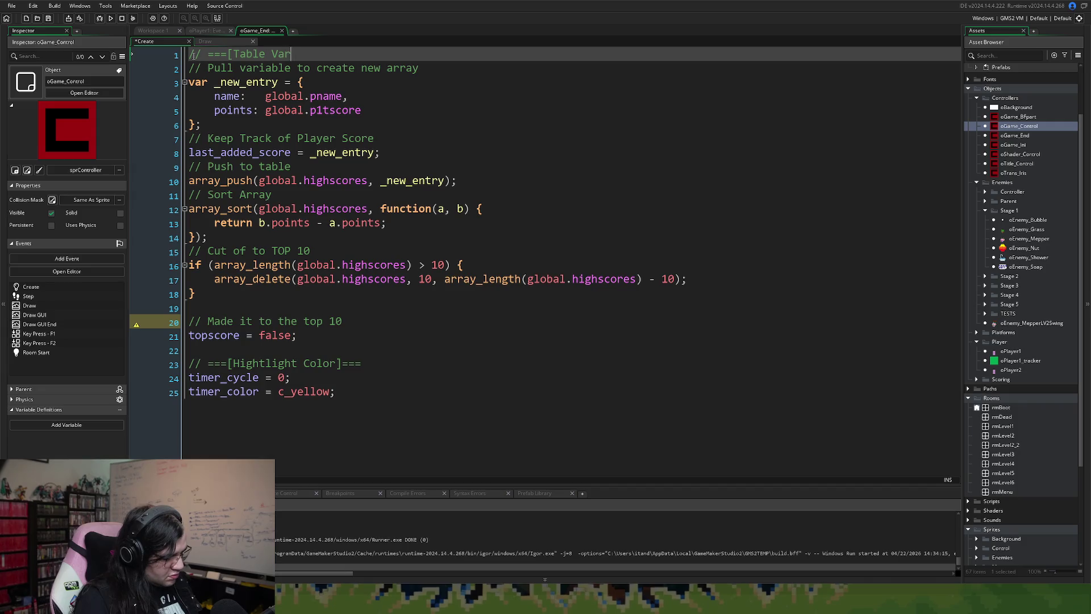
key("BackSpace")
key("BackSpace")
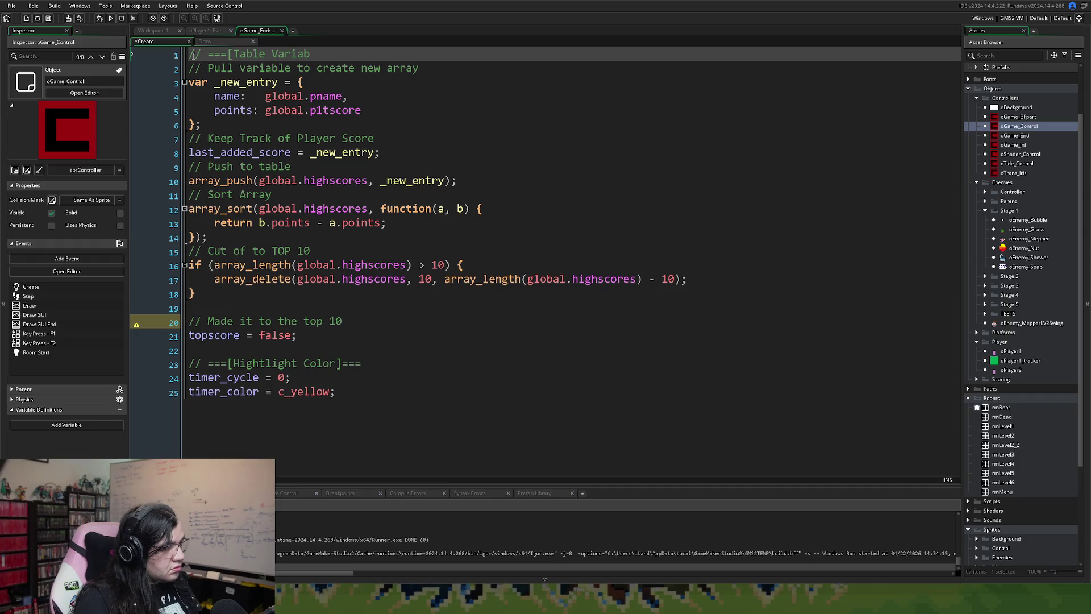
type("les")
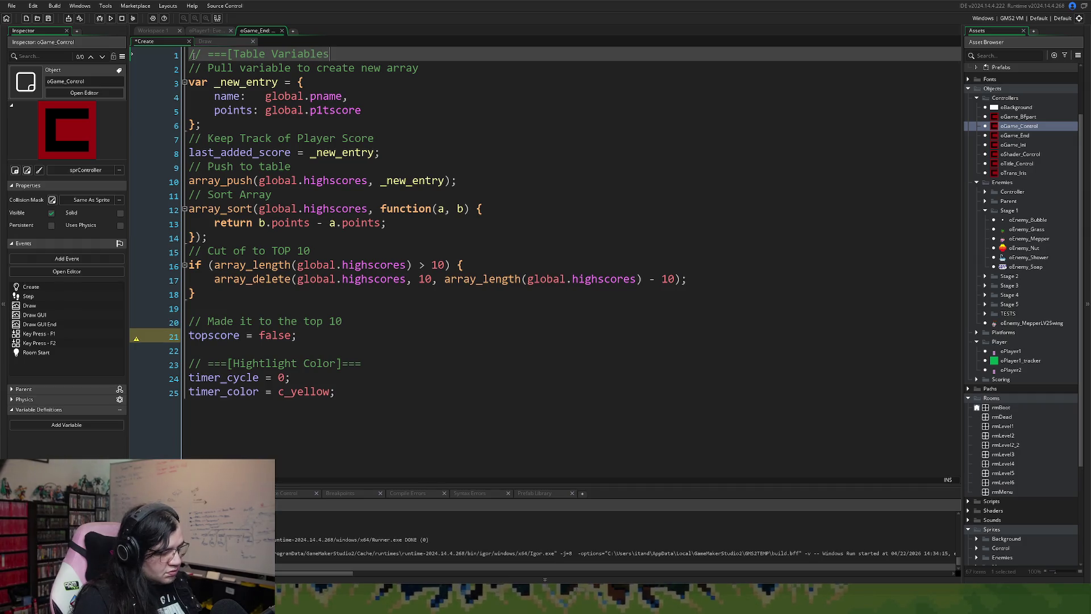
type("]===")
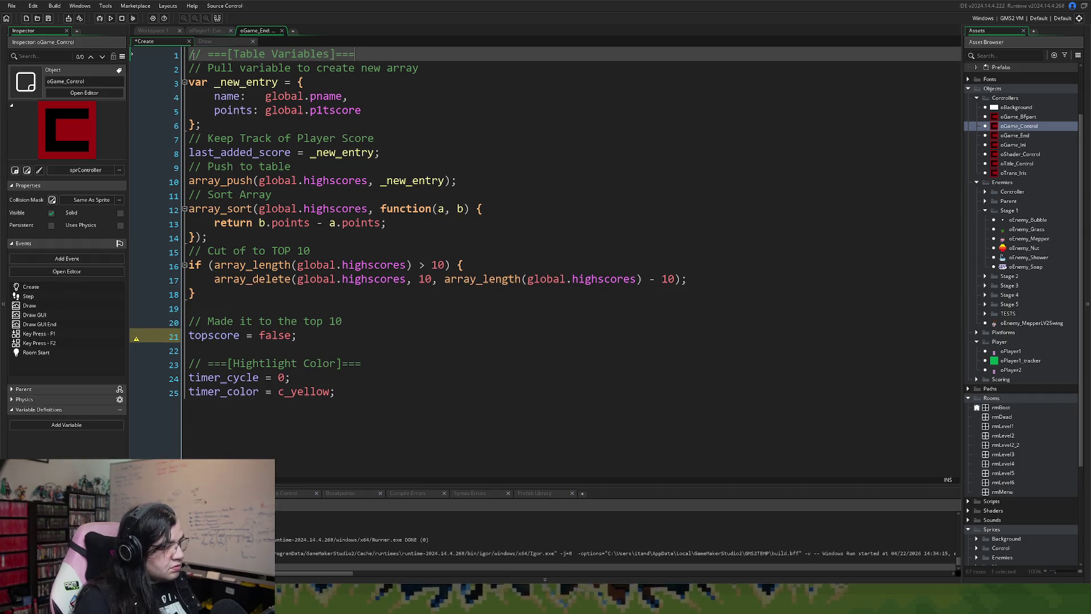
- Remove the extra blank line before the top-10 comment and move on to the Draw event code
left_click(199, 307)
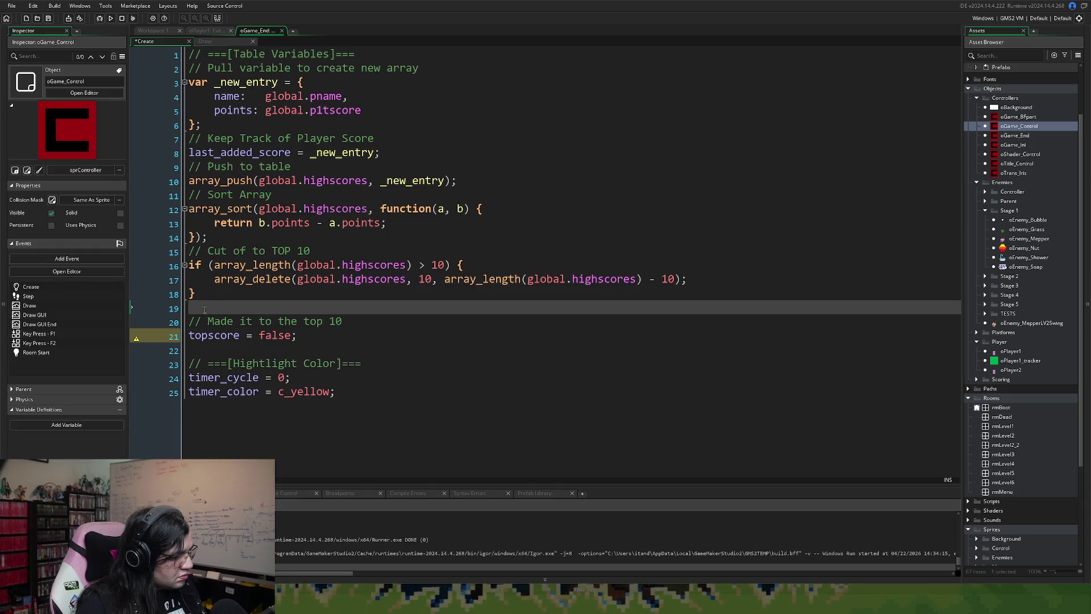
key("Return")
key("BackSpace")
key("BackSpace")
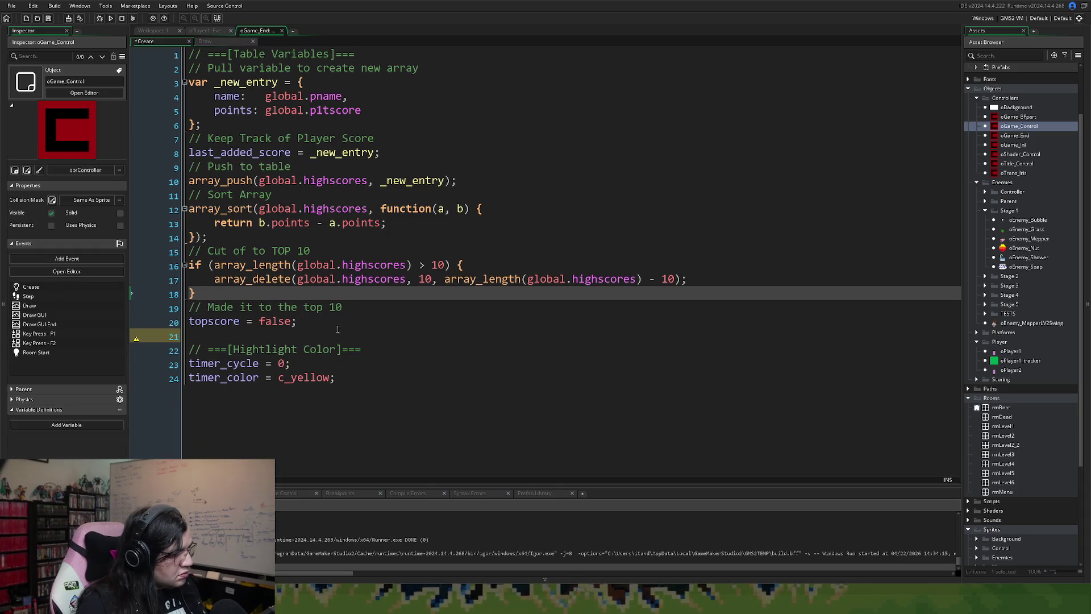
left_click(339, 330)
double_click(220, 324)
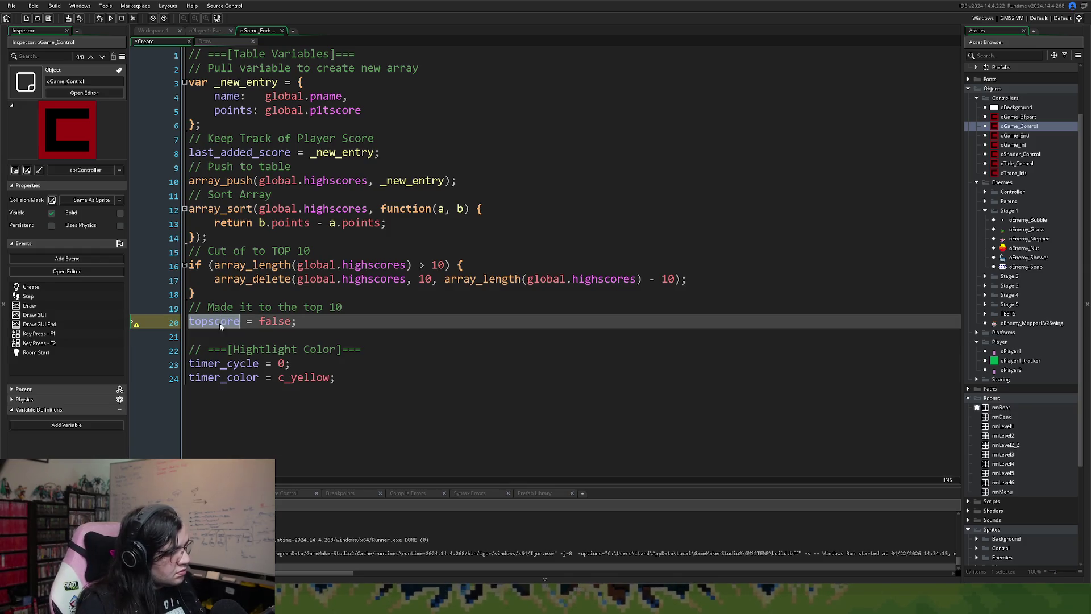
left_click(211, 42)
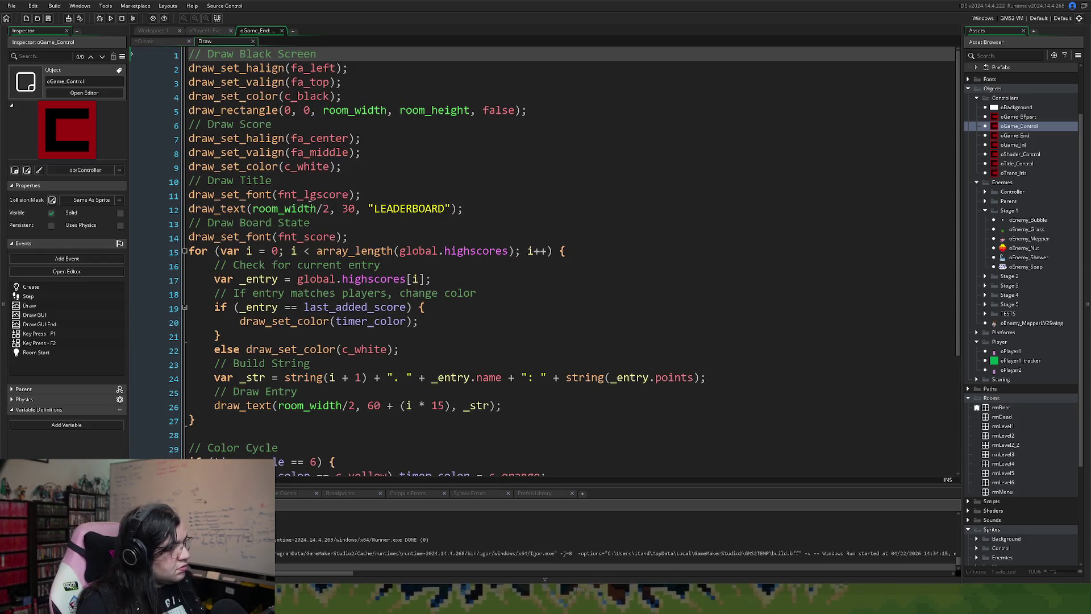
- Add 'if (!topscore) topscore = true;' inside the player-highlight branch
scroll(306, 201, "down", 2)
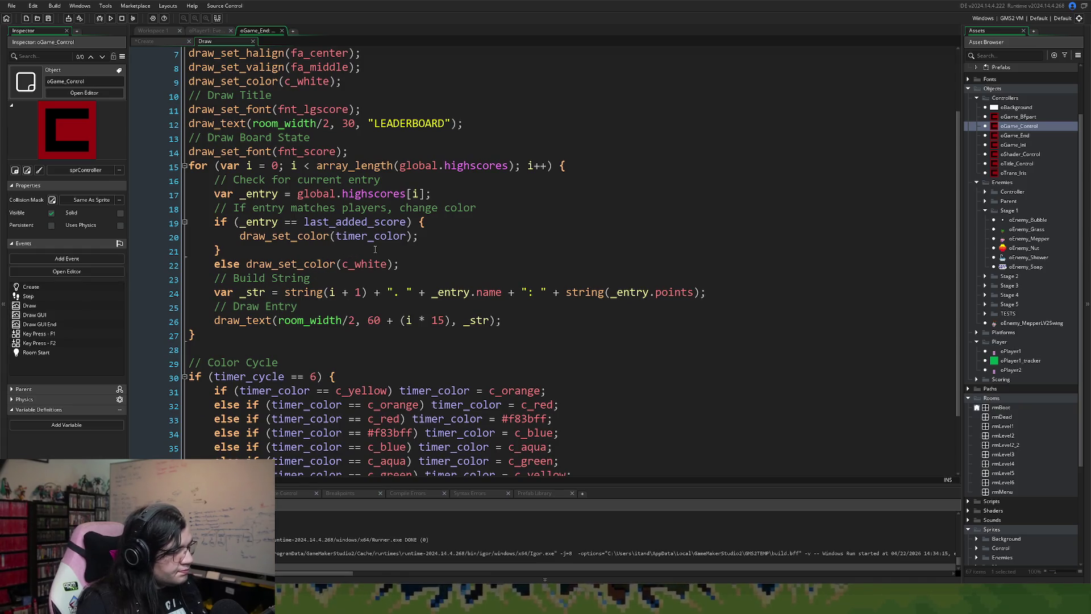
left_click(421, 238)
key("Return")
type("if (topscore")
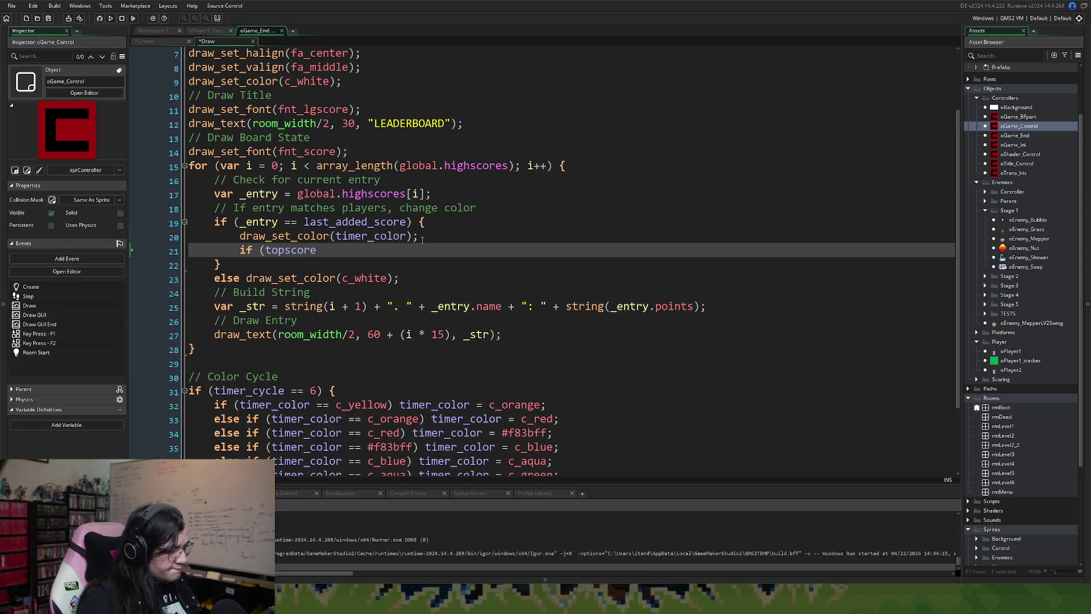
key("ctrl+Left")
type("!topscore")
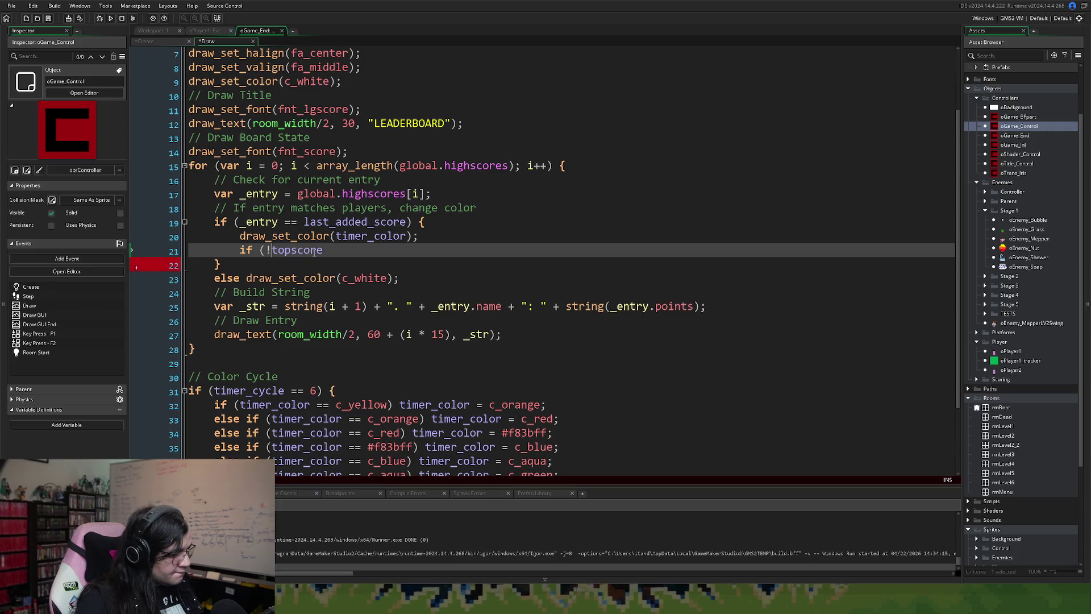
type(") ")
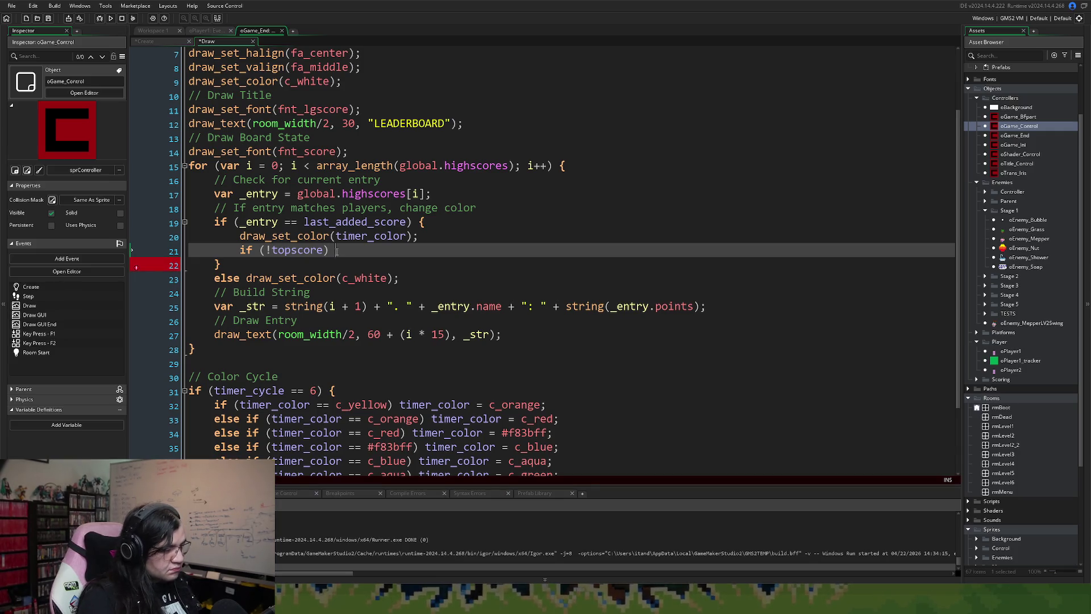
type("topscore = true;")
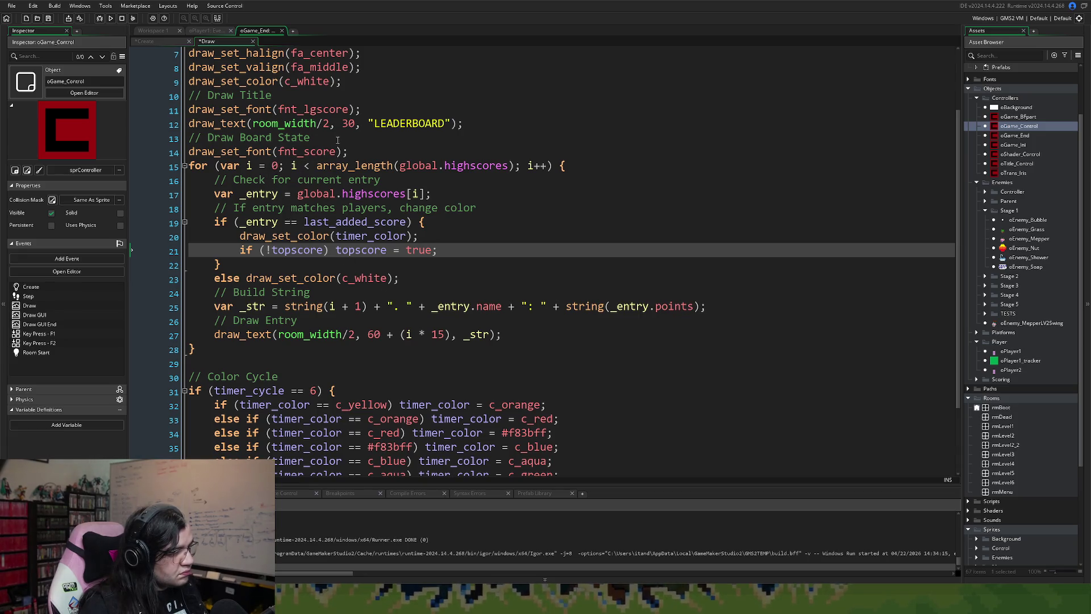
- Move the LEADERBOARD title to y 40 and start the entries at y 80, then make room after the loop
double_click(348, 124)
type("10")
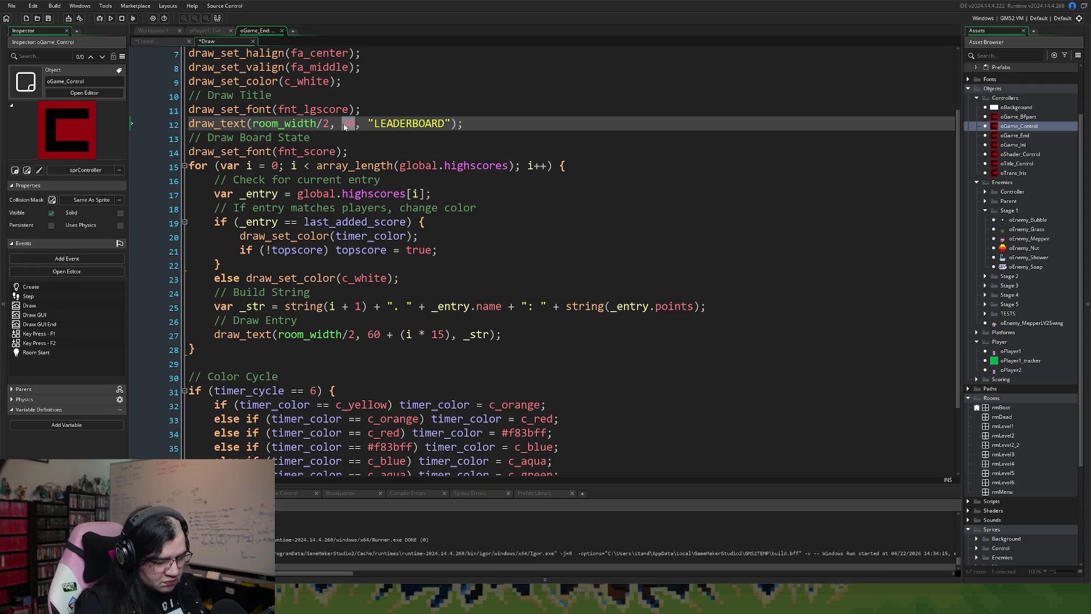
double_click(342, 122)
type("40")
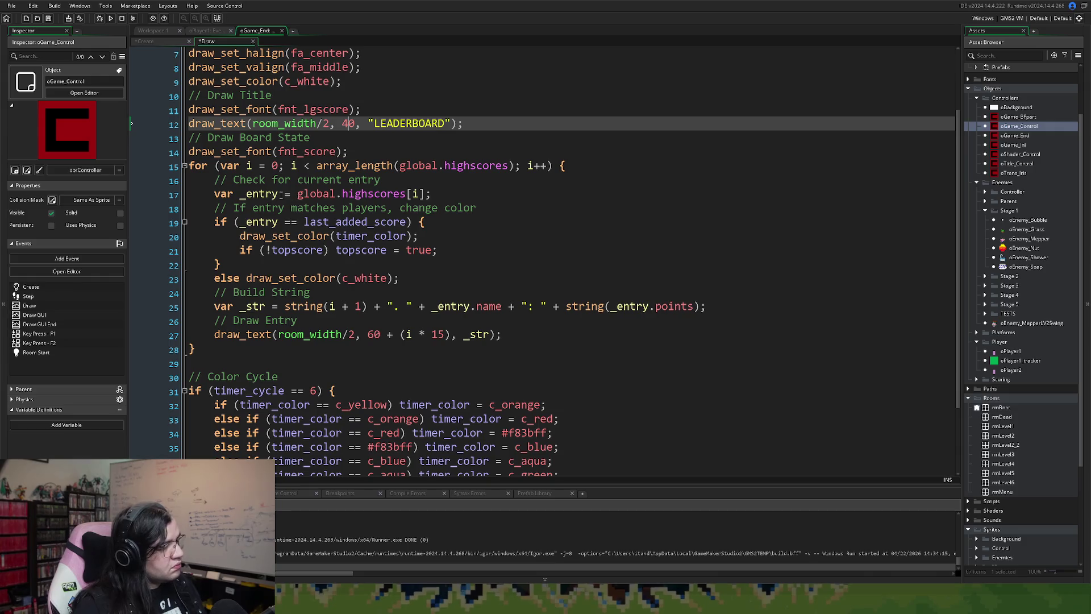
double_click(378, 334)
type("80")
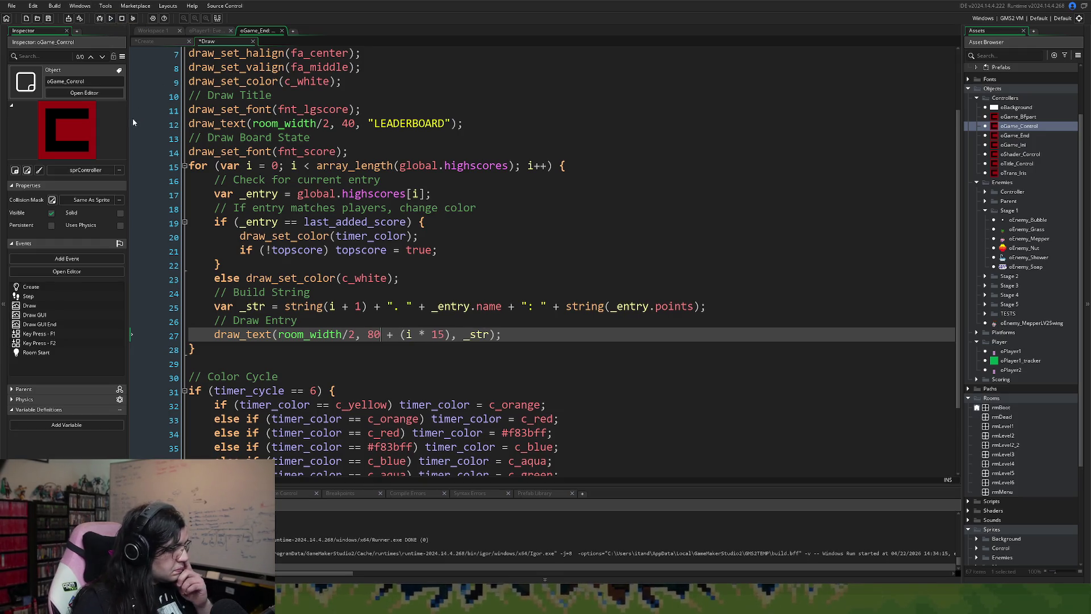
left_click(203, 364)
key("Return")
key("Return")
key("Up")
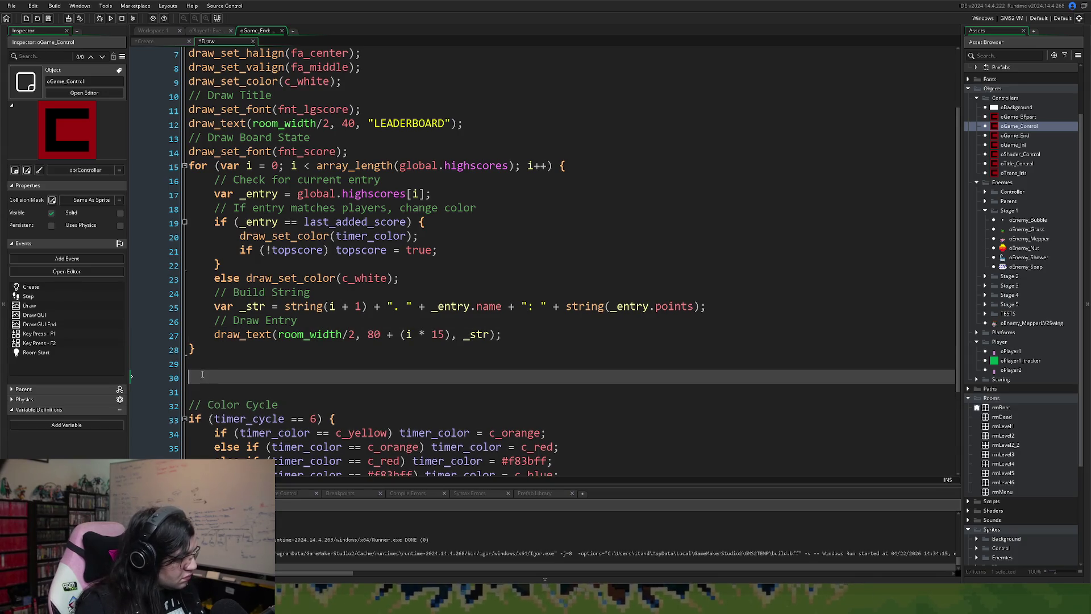
- Under a '// If top score' comment, add draw_text(room_width/2, 250, "YOU ARE A TOP PLAYER!!!");
type("//")
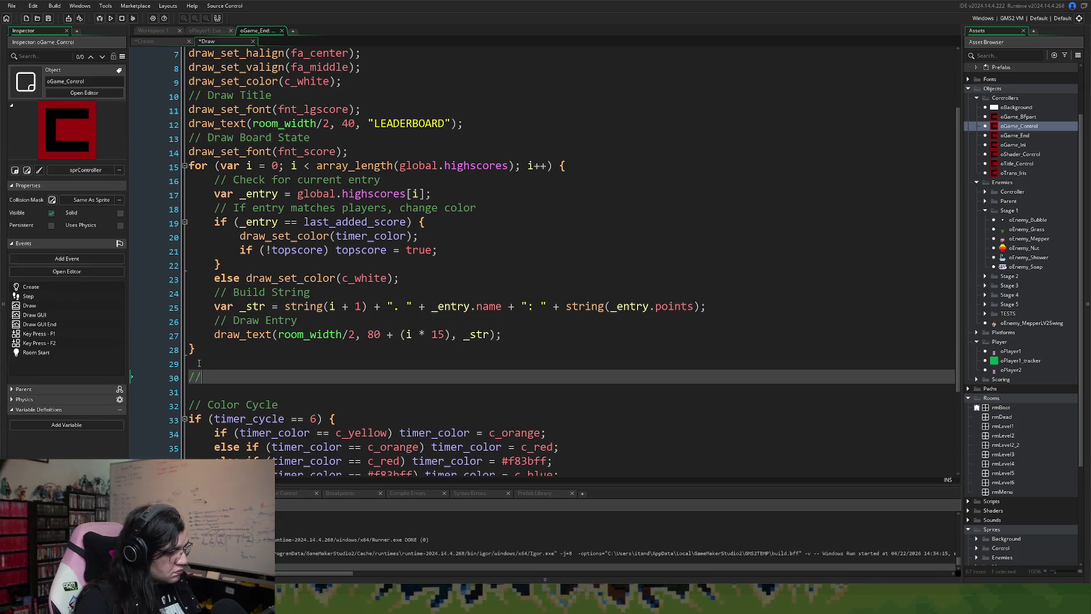
type(" If top score")
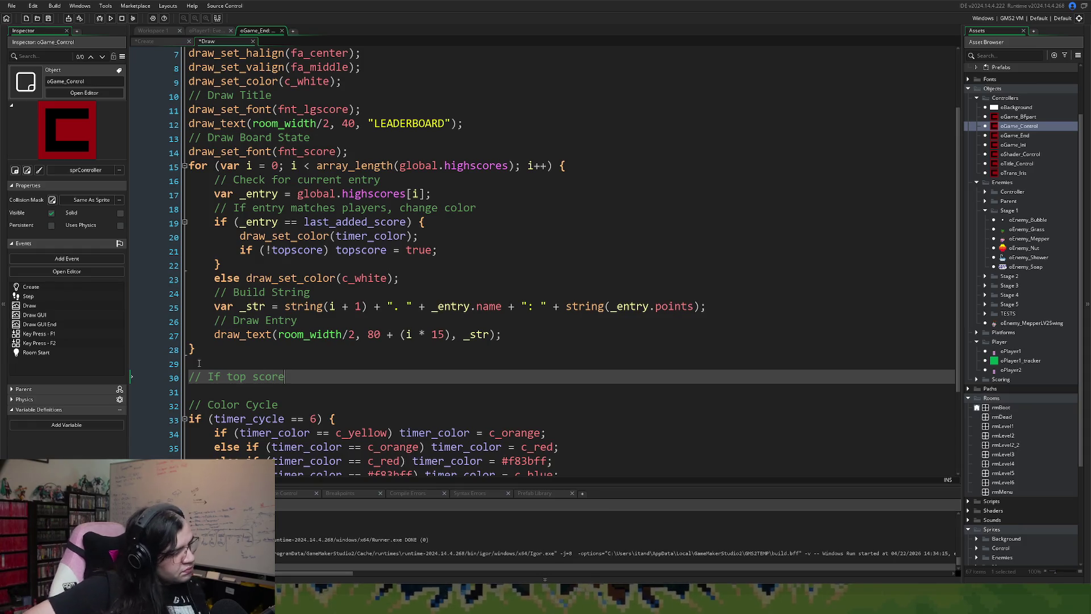
key("Return")
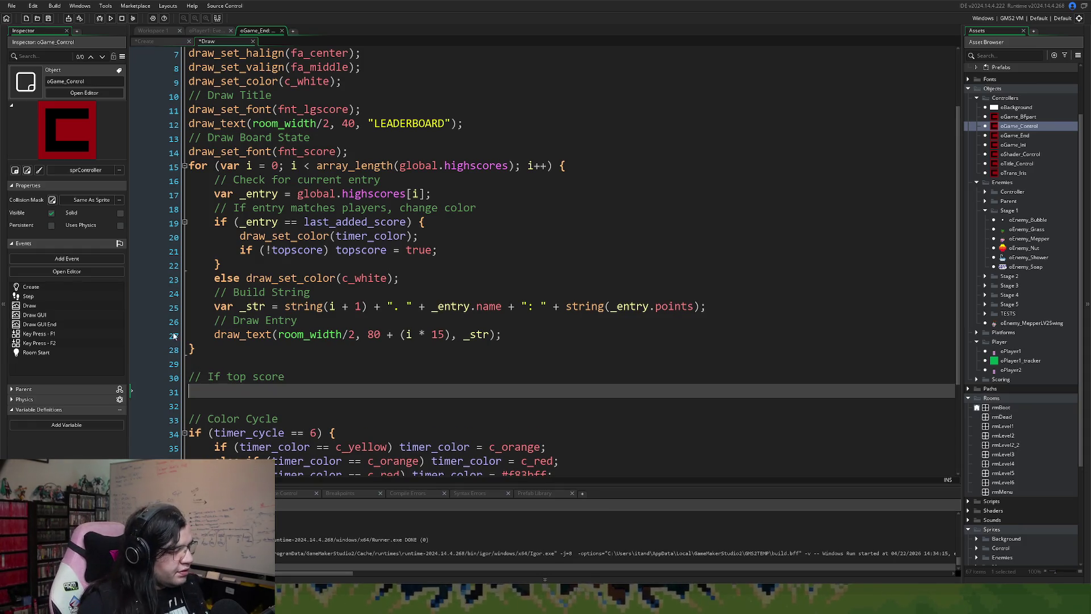
left_click(237, 334)
double_click(236, 334)
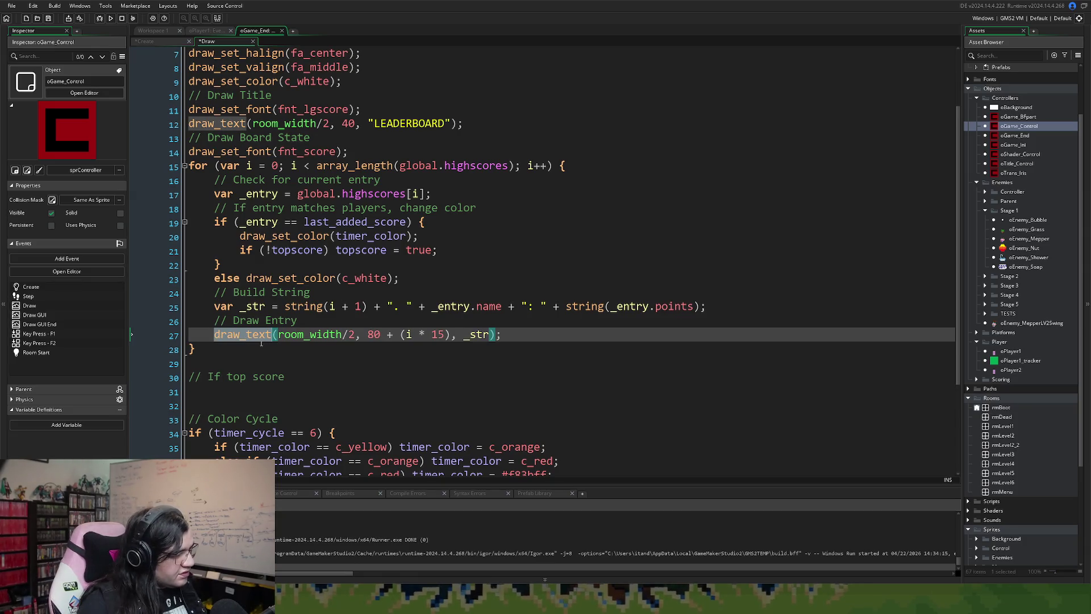
left_click(197, 392)
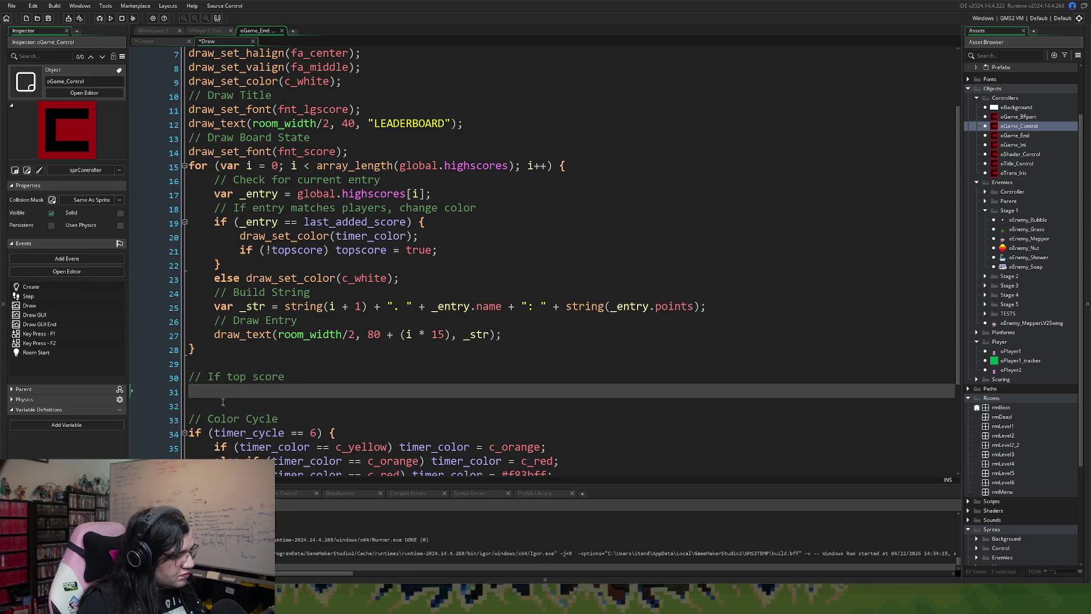
type("draw_text")
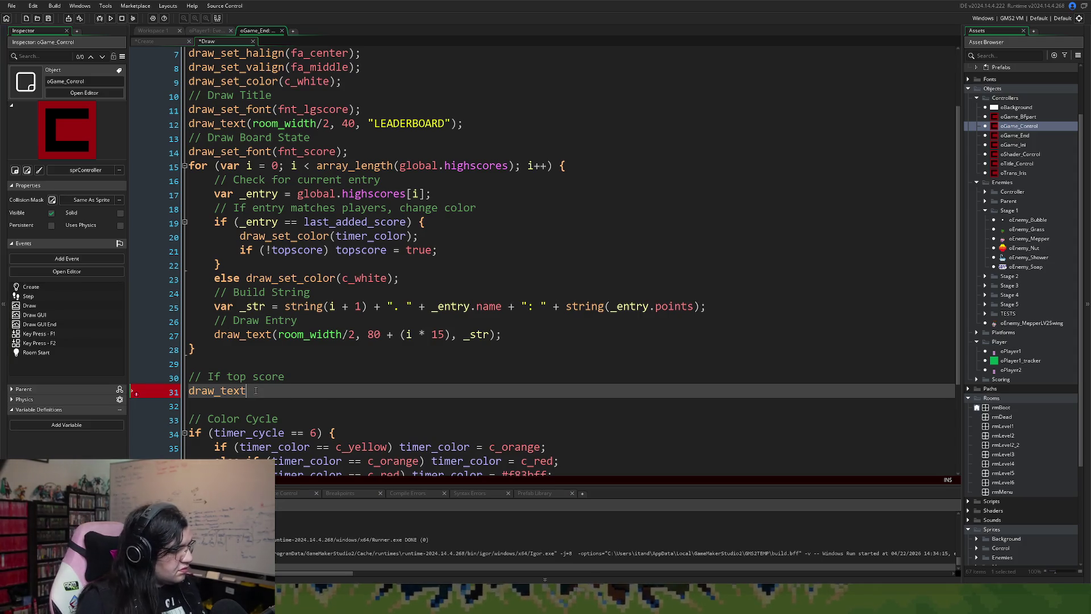
type("(")
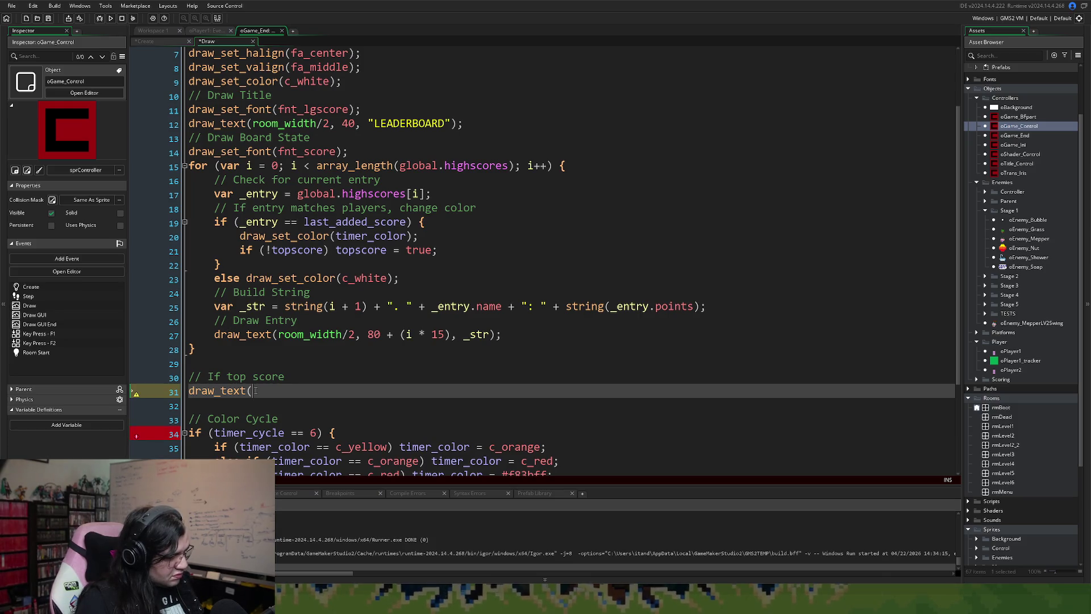
type("room")
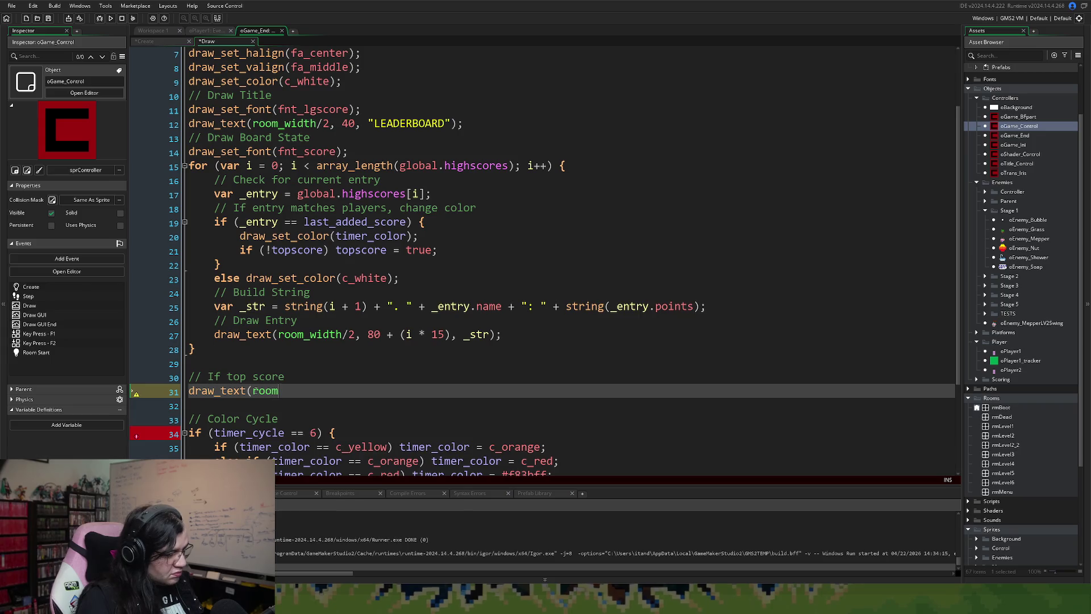
type("_width")
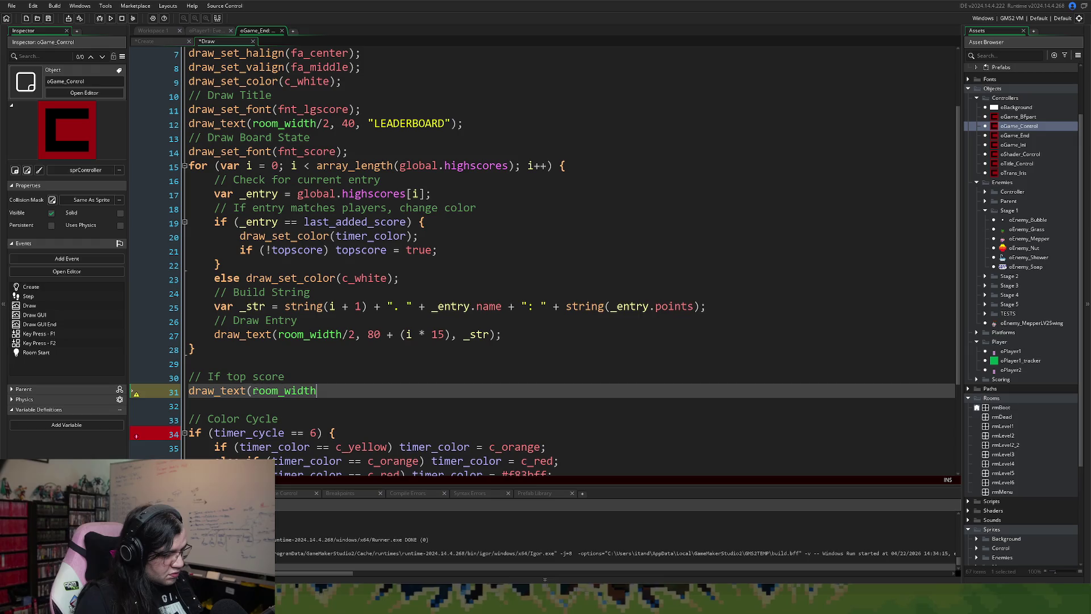
type("/2,")
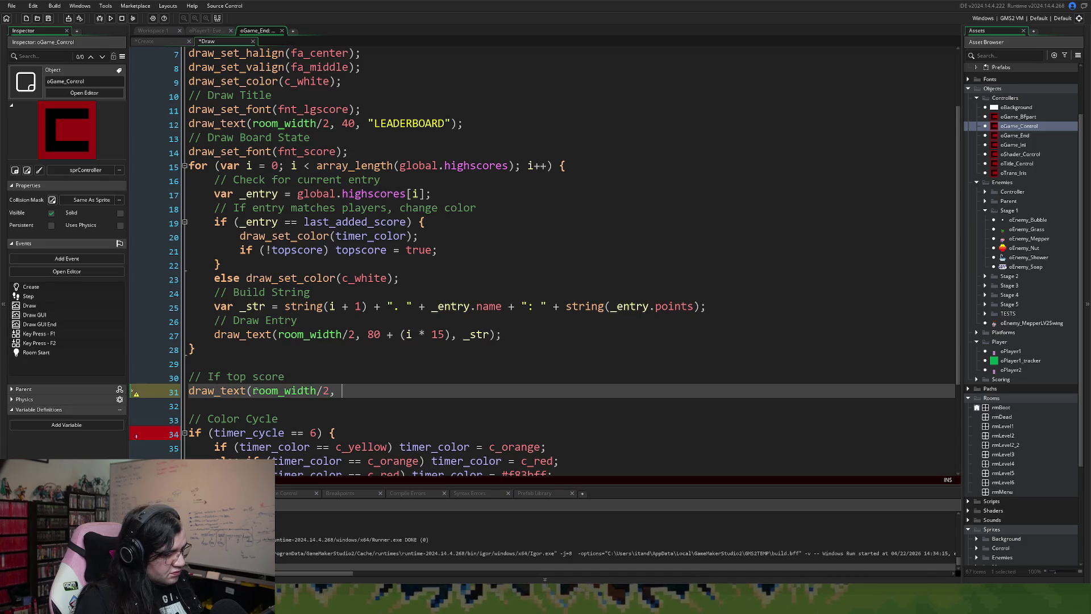
type(" 150")
key("BackSpace")
key("BackSpace")
key("BackSpace")
type("260")
key("BackSpace")
key("BackSpace")
type("60")
key("BackSpace")
key("BackSpace")
type("50.")
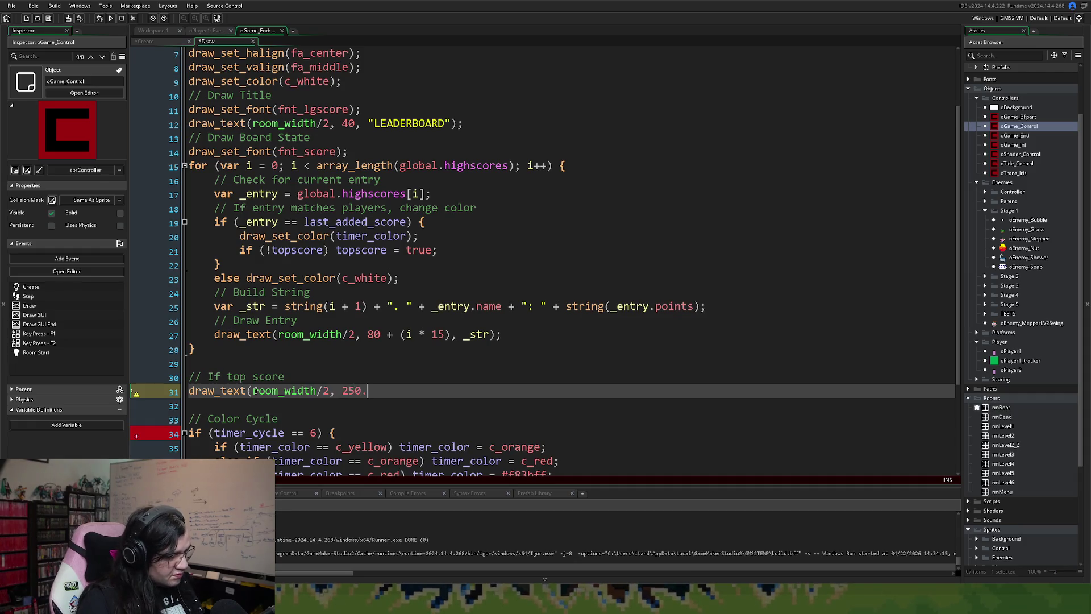
key("BackSpace")
type(",")
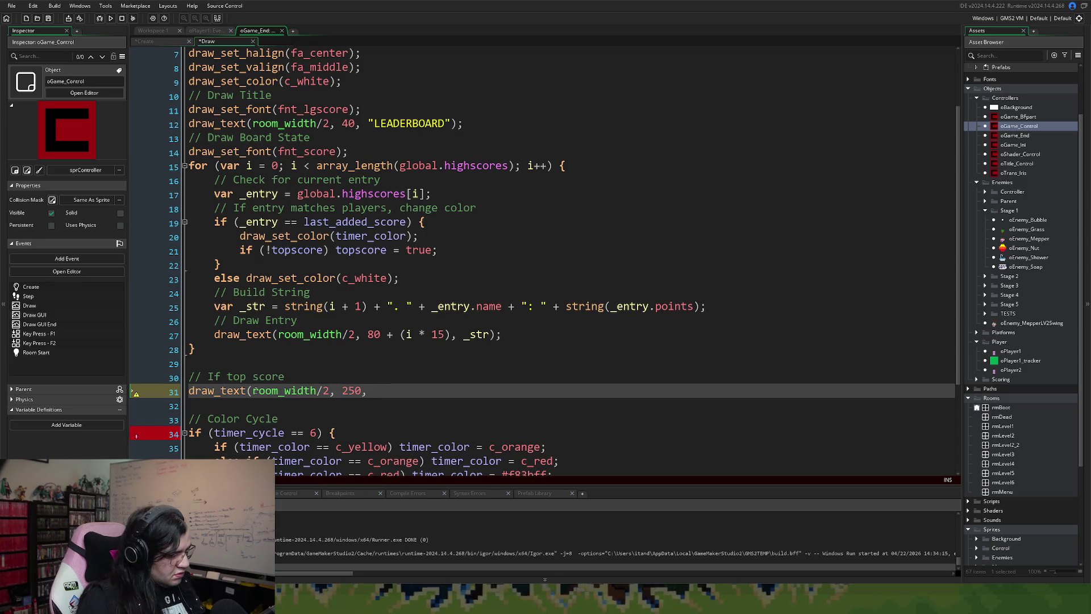
type(" \"")
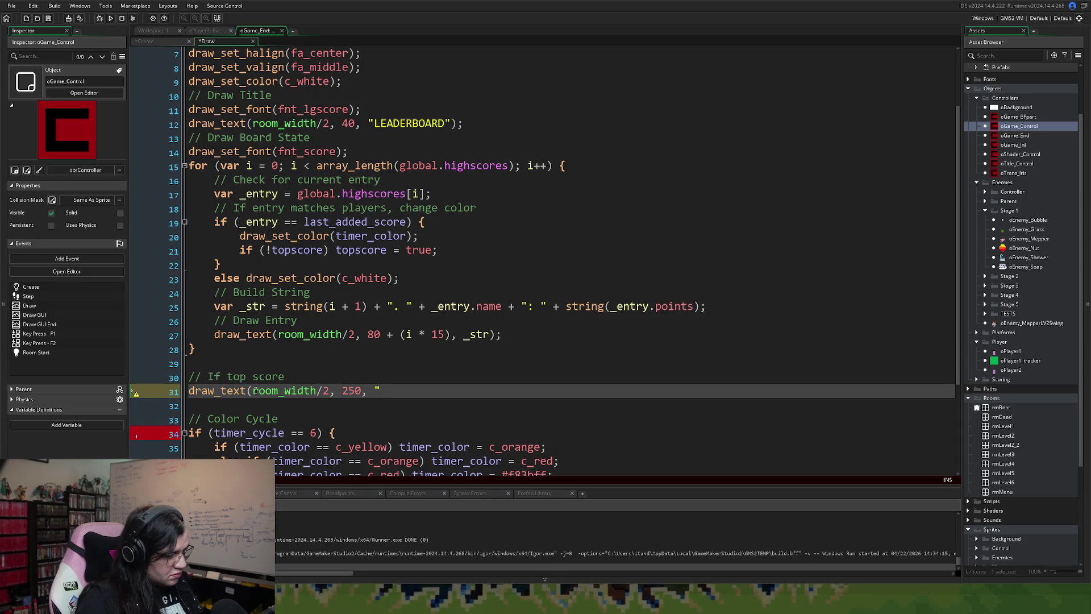
type("YOU ARE A TOP PLAYER!!!")
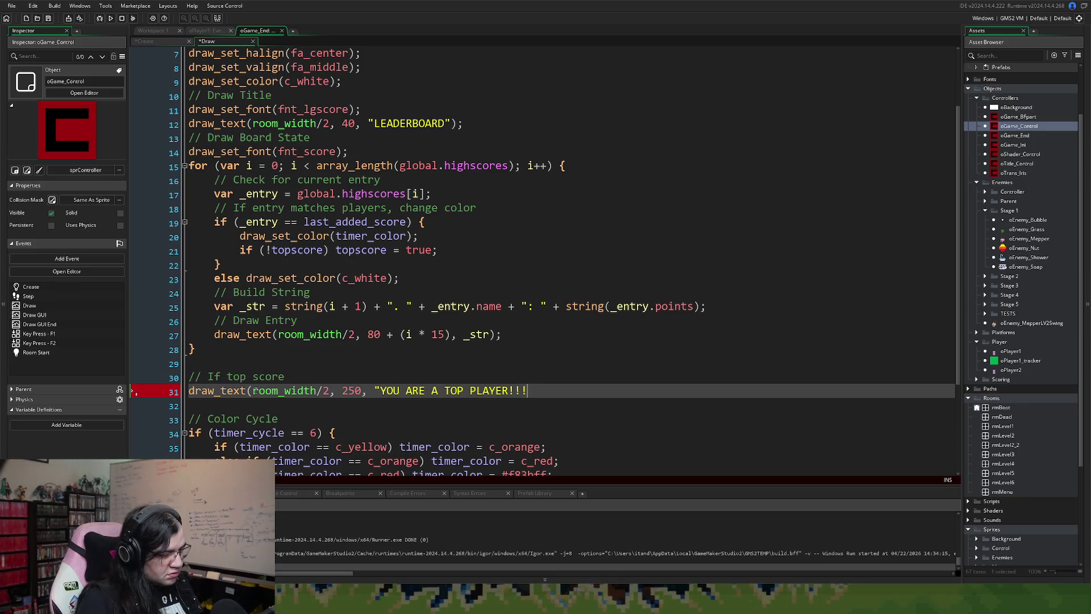
type("\");")
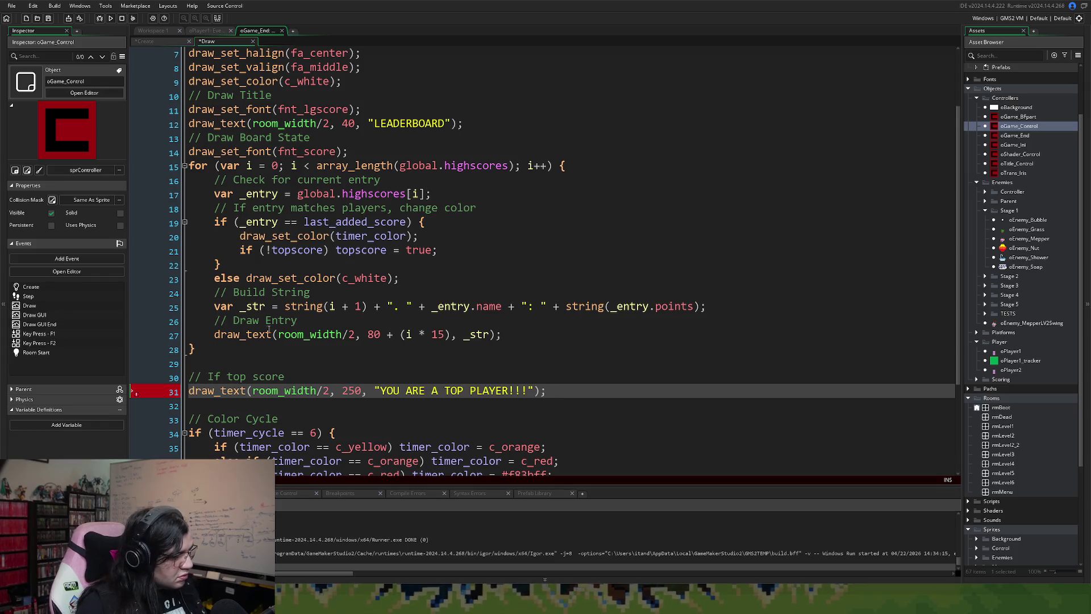
- Prefix that draw_text call with 'if (topscore)', then save and run the game
left_click(326, 251)
key("shift+Home")
key("ctrl+c")
left_click(190, 391)
key("ctrl+v")
left_click(219, 391)
key("BackSpace")
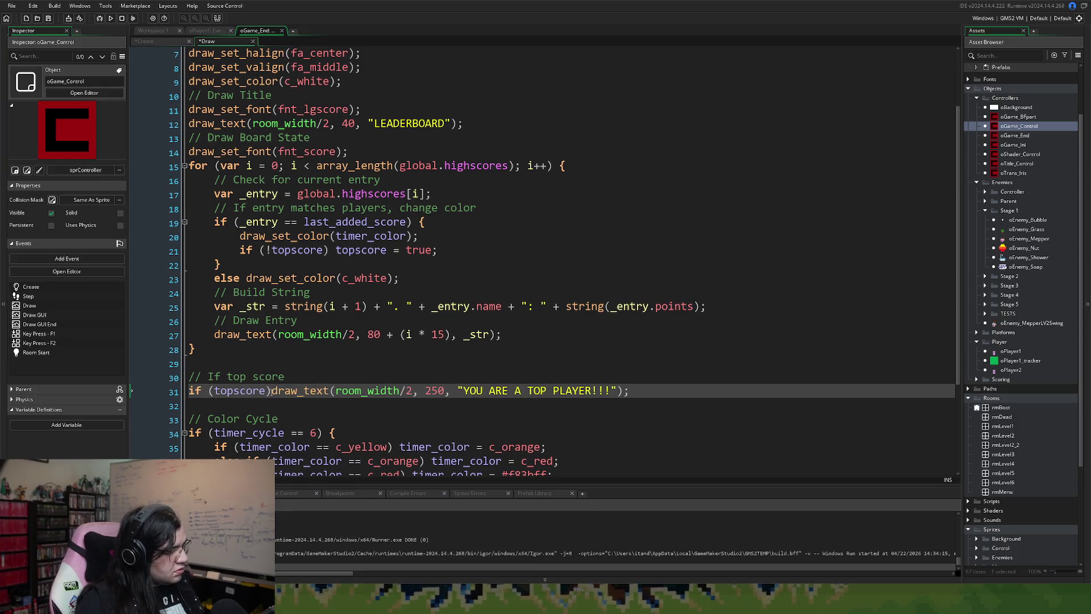
left_click(272, 391)
left_click(49, 18)
left_click(111, 18)
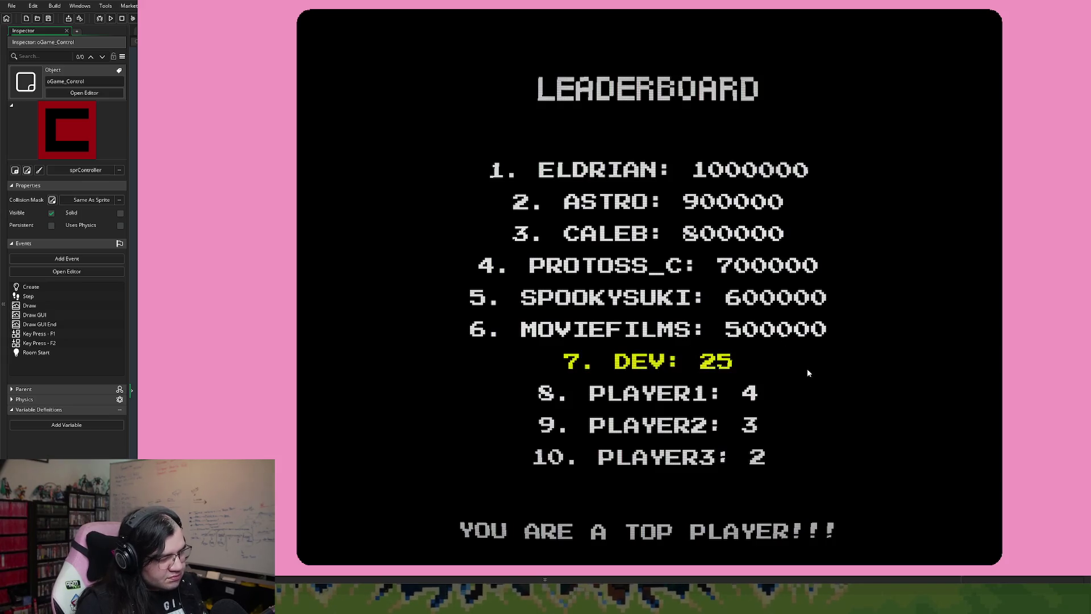
- Close the running game after checking the highlighted entry and top-player message
key("Escape")
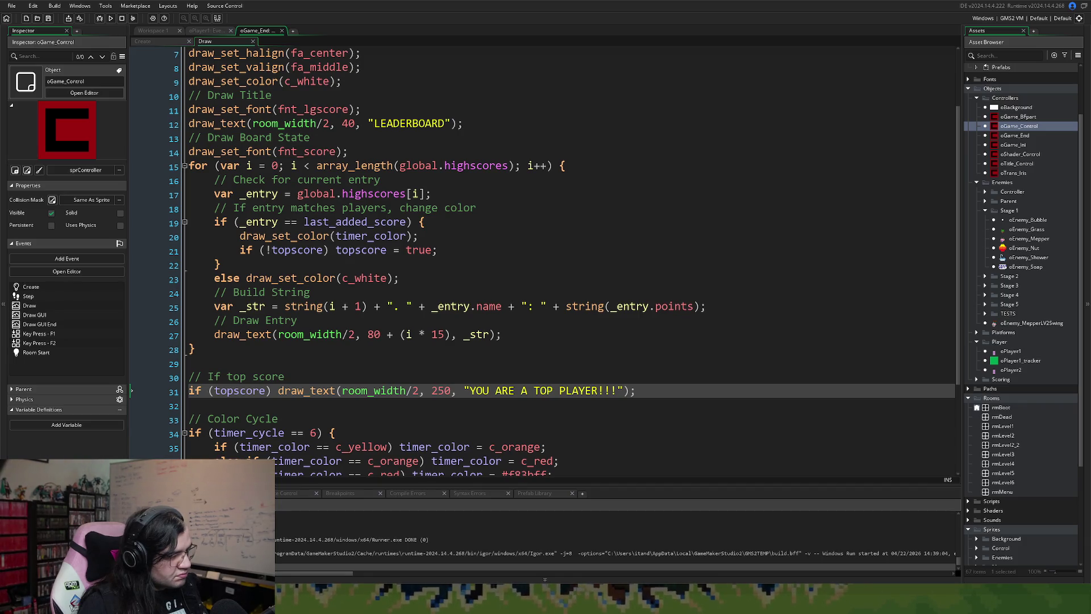
- Copy the top-player draw_text call into the highlight block as line 22
left_click_drag(617, 392, 278, 397)
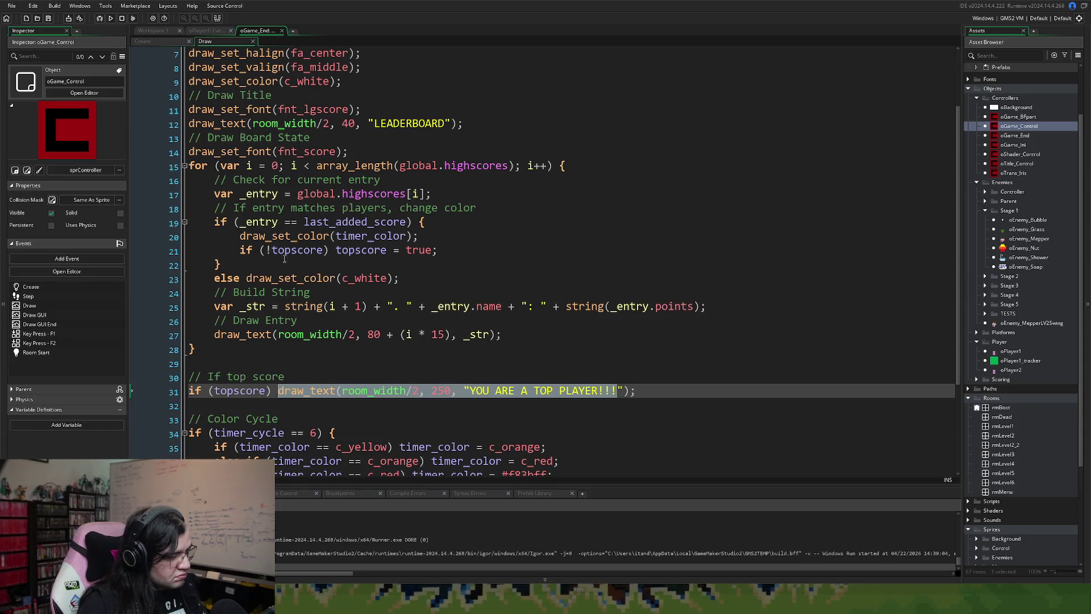
left_click(454, 253)
key("Return")
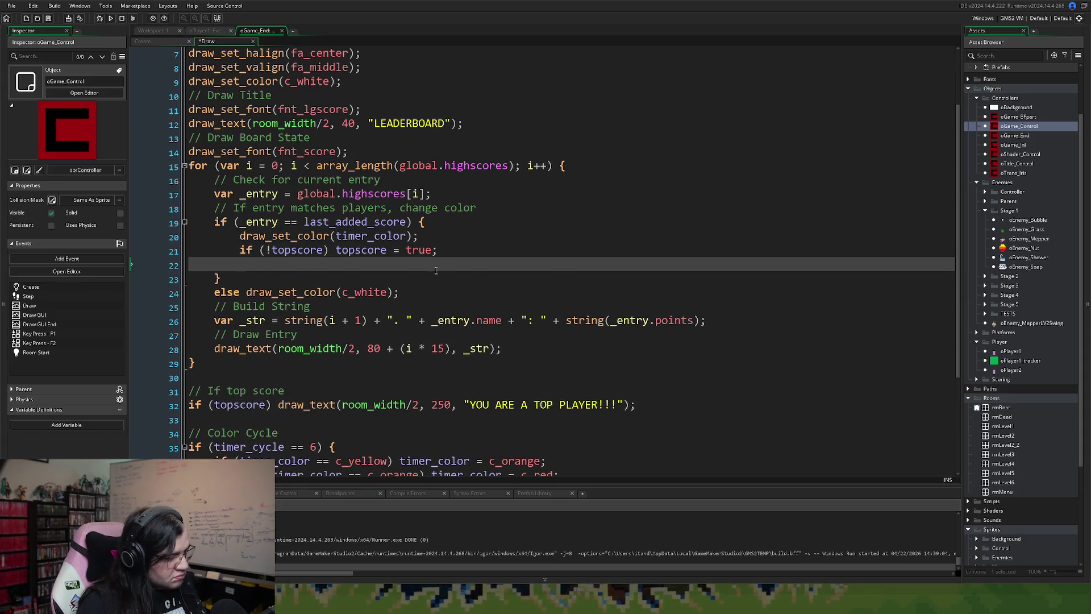
key("ctrl+v")
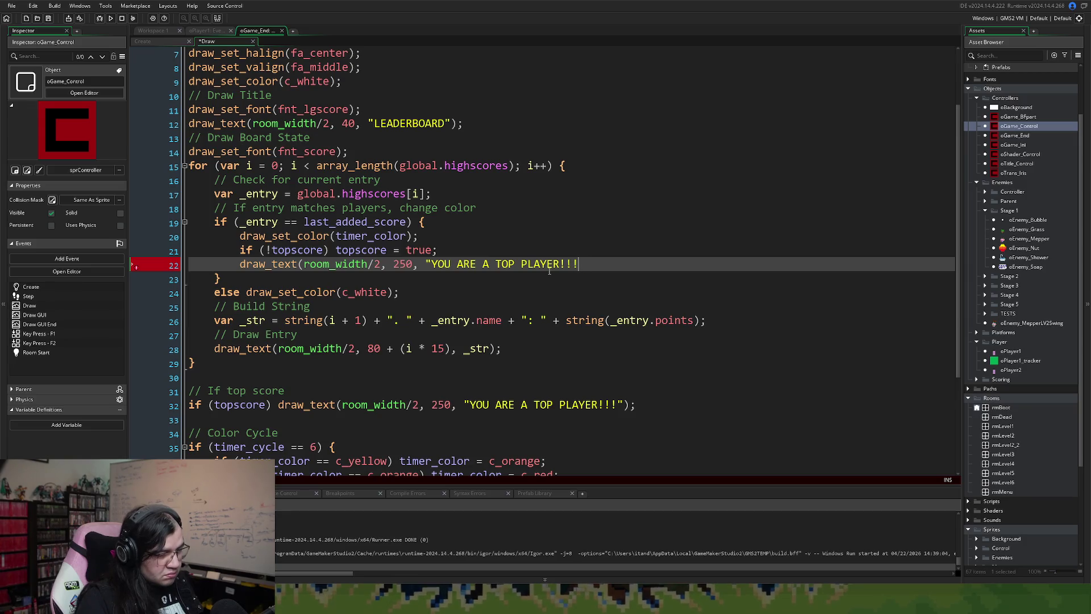
type("\");")
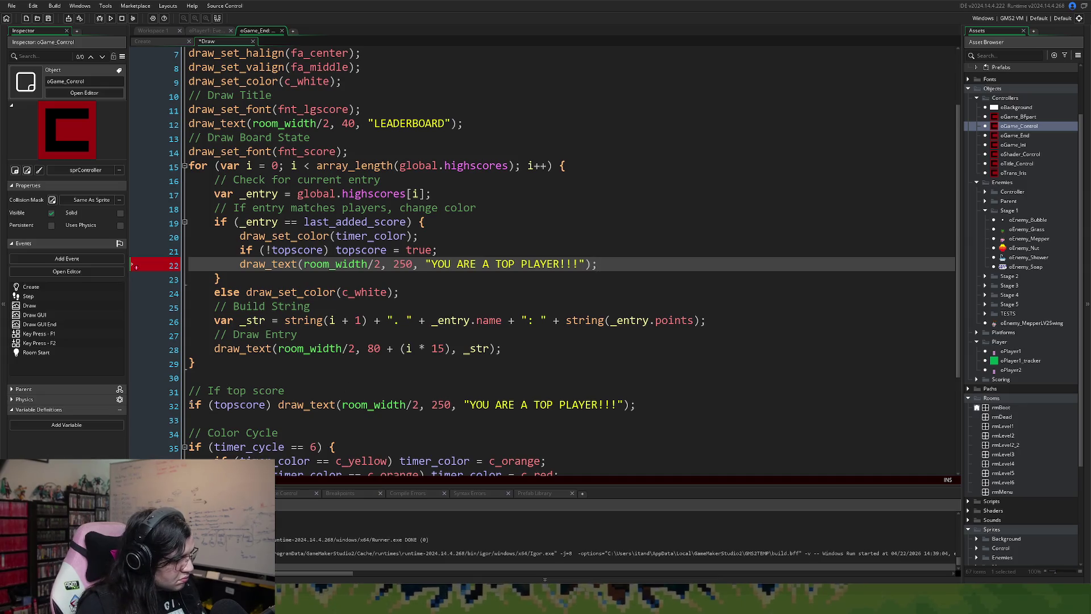
- Comment out the old topscore line 32 with '//' and rerun the game
left_click(190, 404)
type("//")
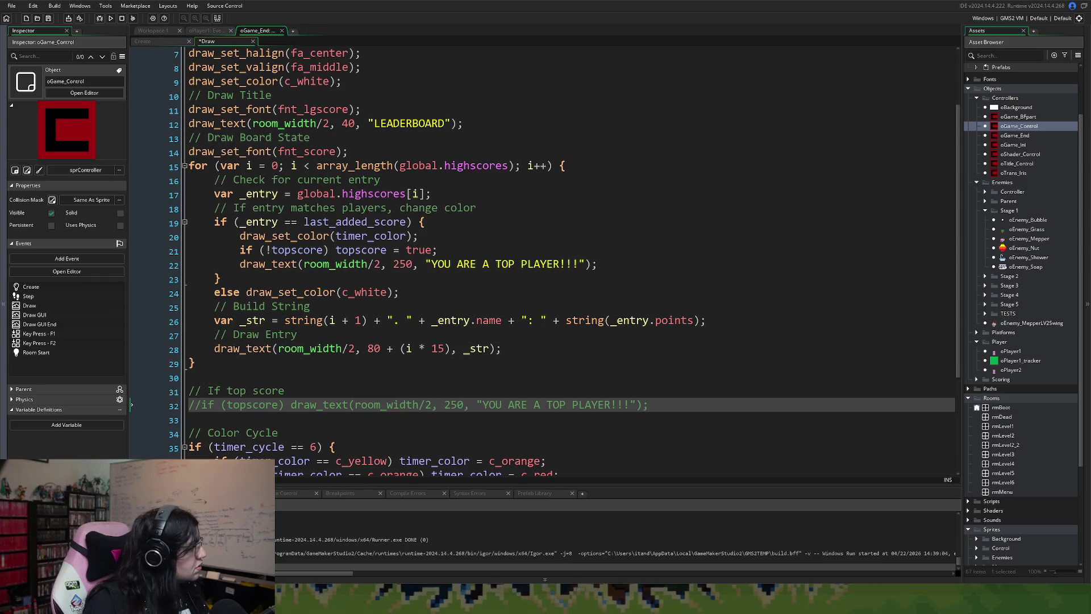
key("F5")
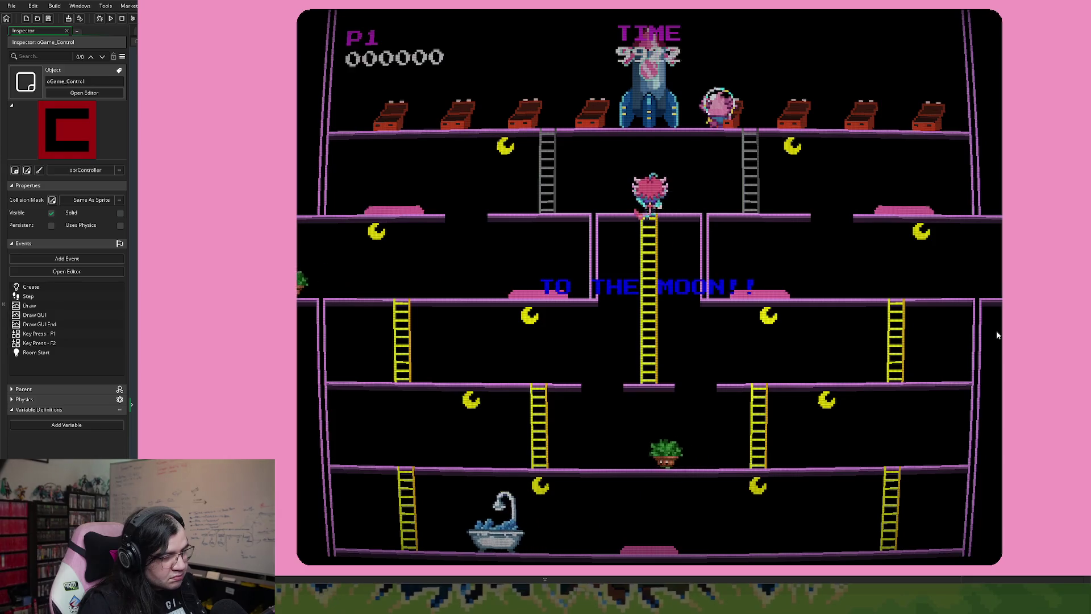
- Run the character right along the upper platform, then left off it to die at score 001525
key("Right")
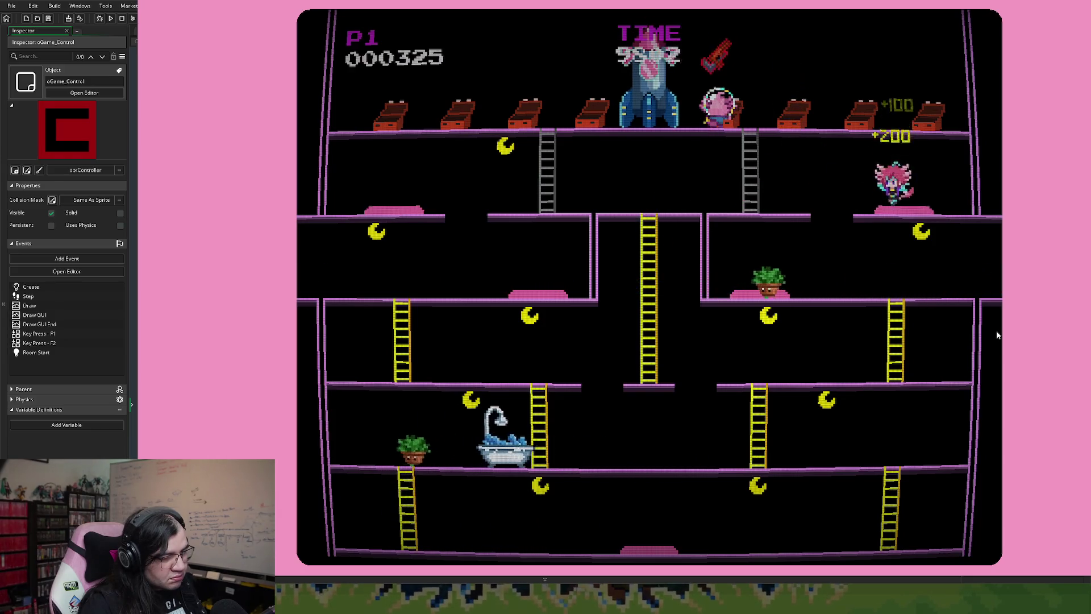
key("Left")
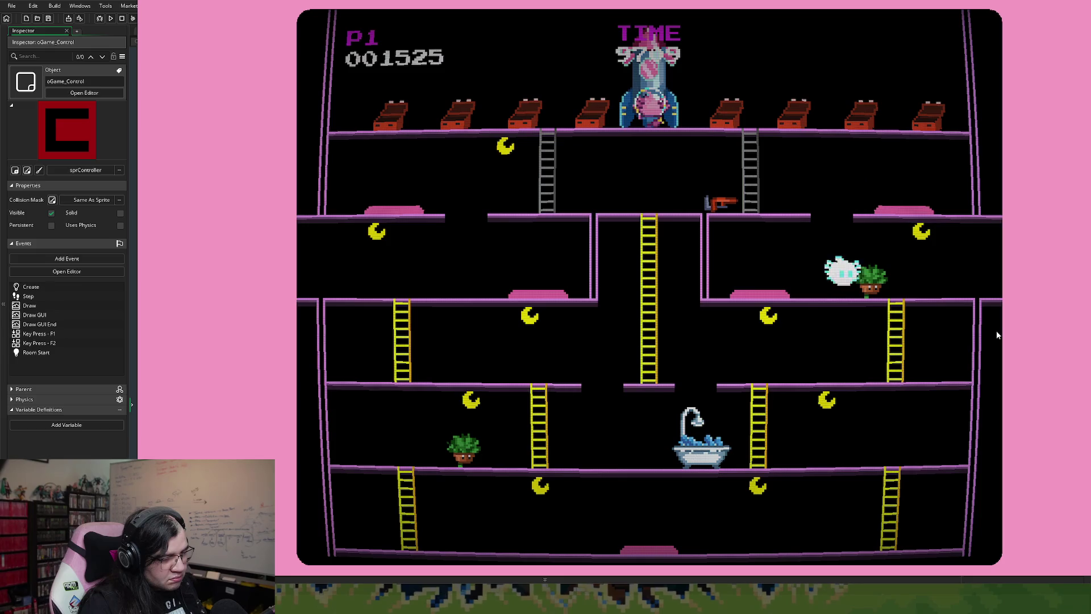
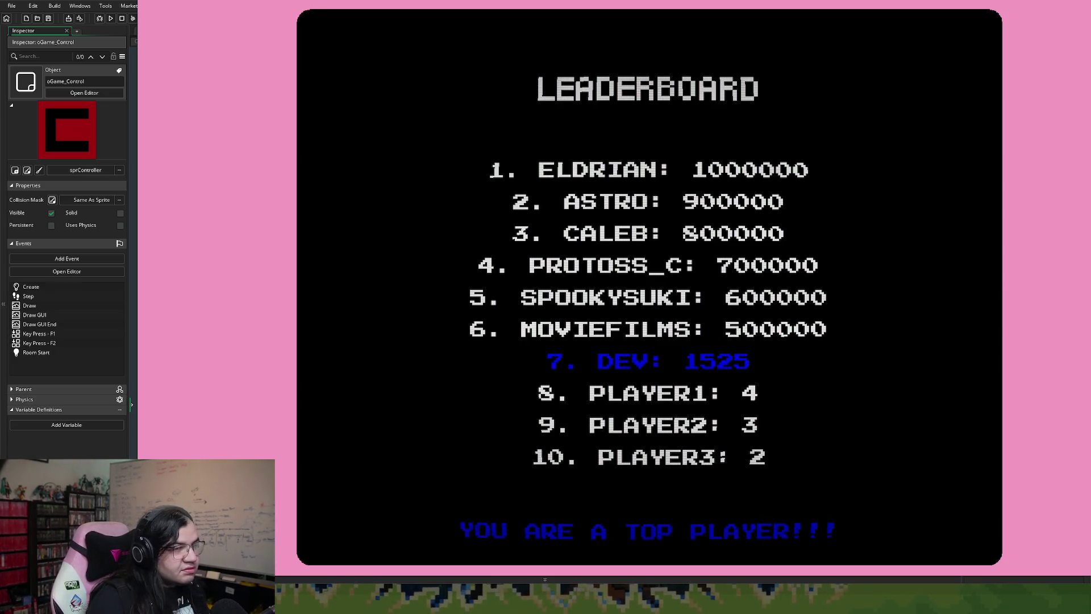
- Quit the running leaderboard game with Escape to get back to the oGame_End Draw code
key("Escape")
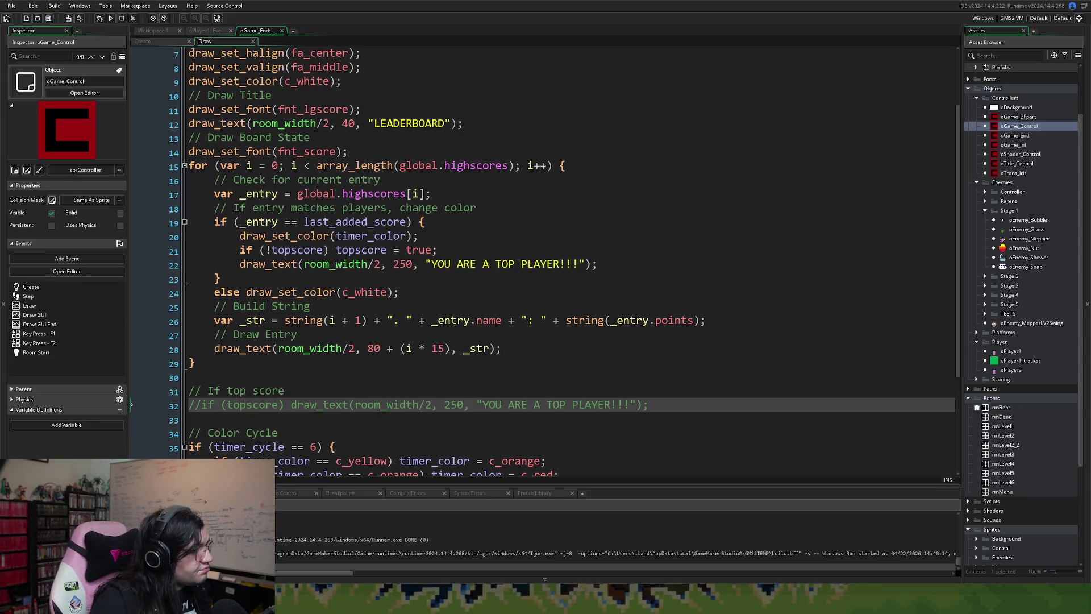
- Retitle the leaderboard from LEADERBOARD to 'TOP MEPPERS'
left_click_drag(446, 124, 373, 125)
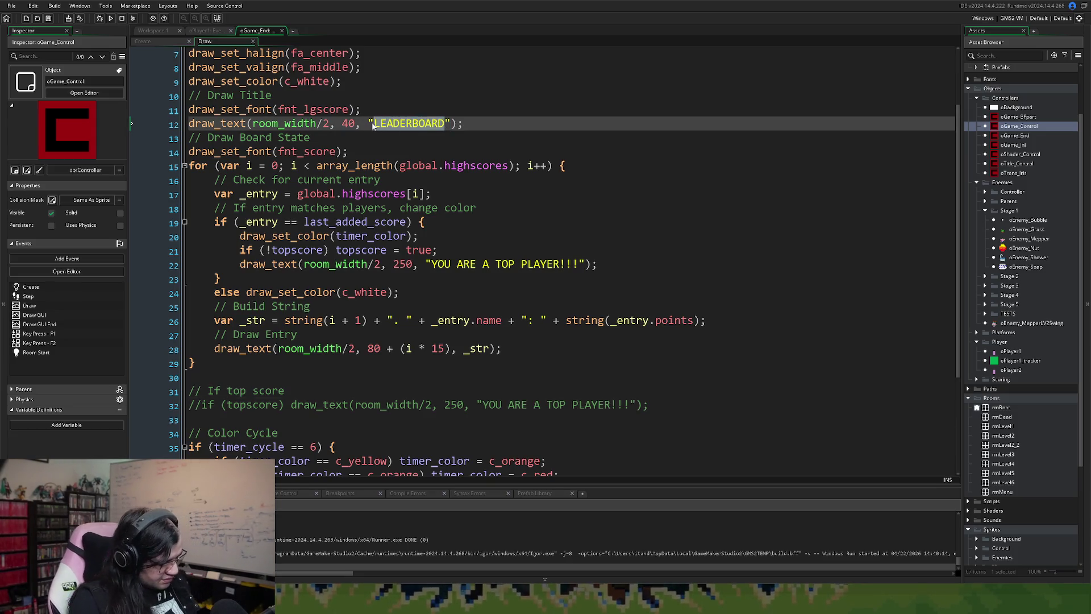
type("TOP MEN")
key("BackSpace")
type("PPERS")
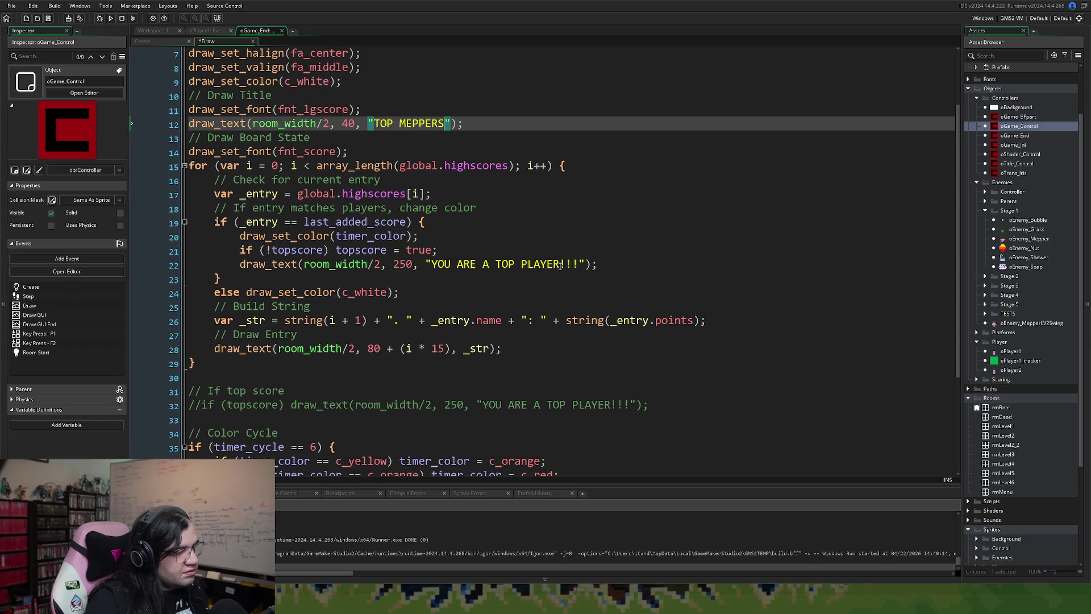
- Change PLAYER to MEPPER so the message reads 'YOU ARE A TOP MEPPER!!!', and save
left_click_drag(560, 267, 522, 270)
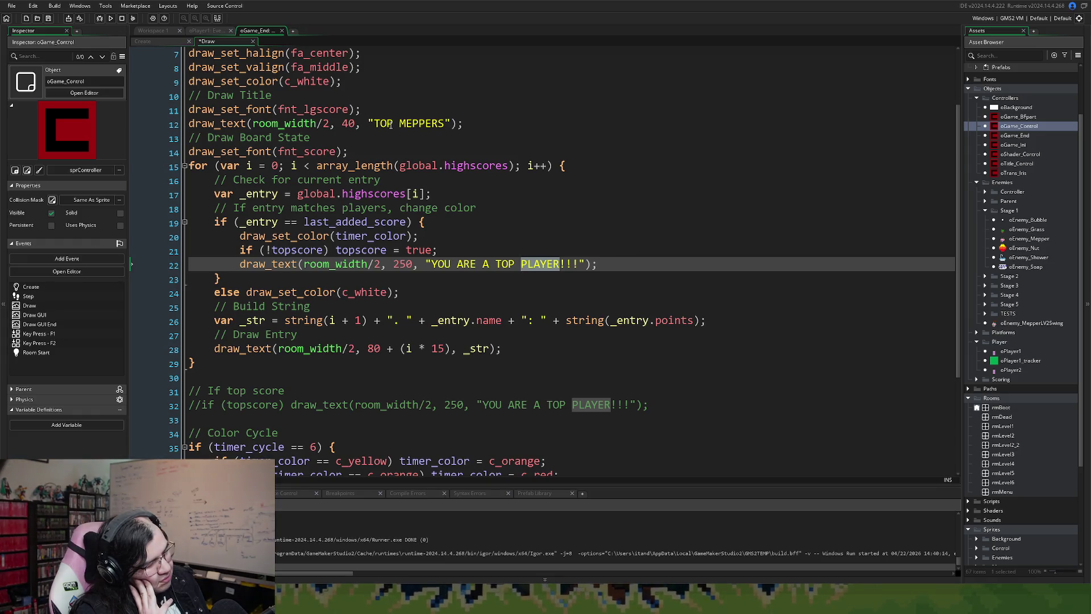
left_click(547, 264)
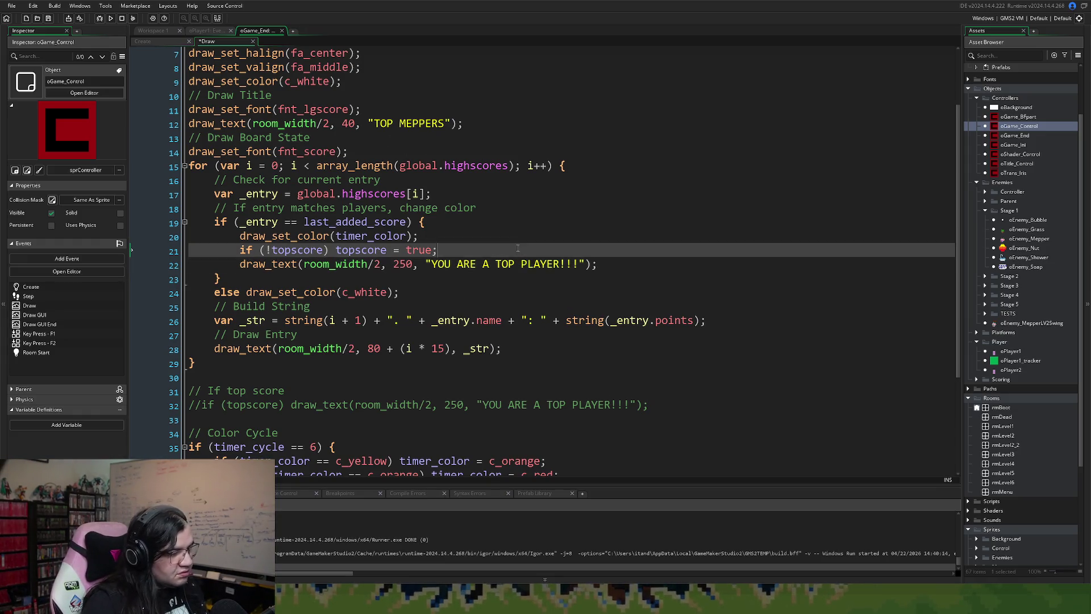
left_click_drag(546, 264, 523, 269)
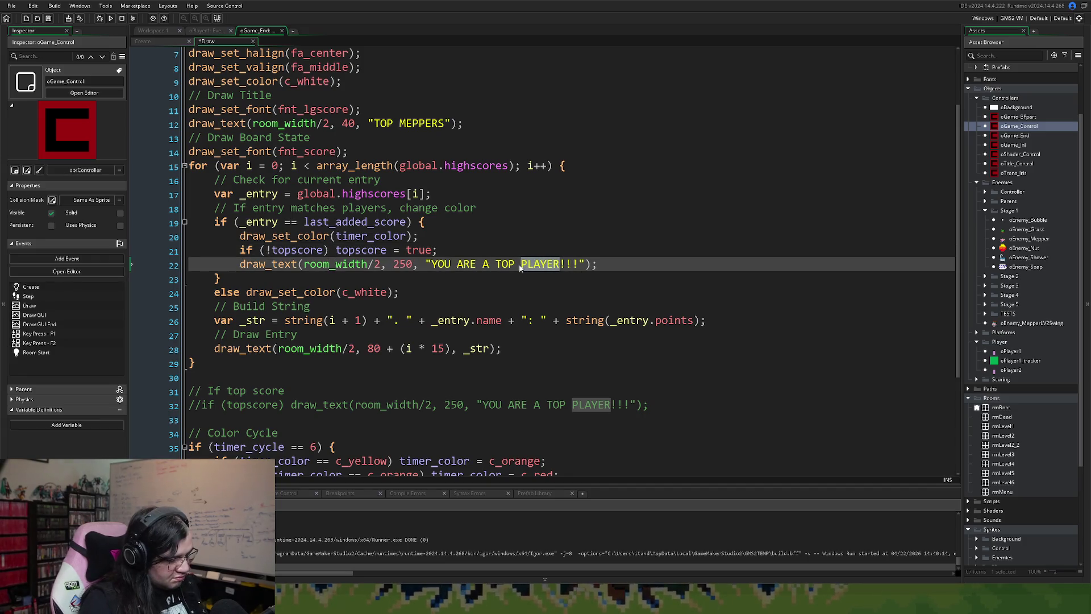
type("MEPPER")
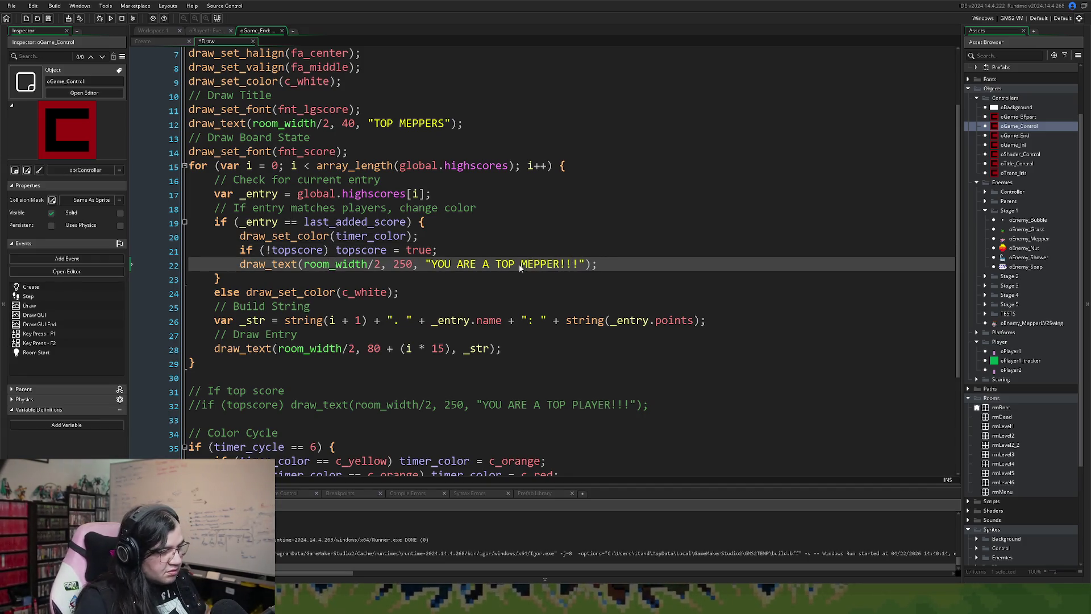
left_click(47, 21)
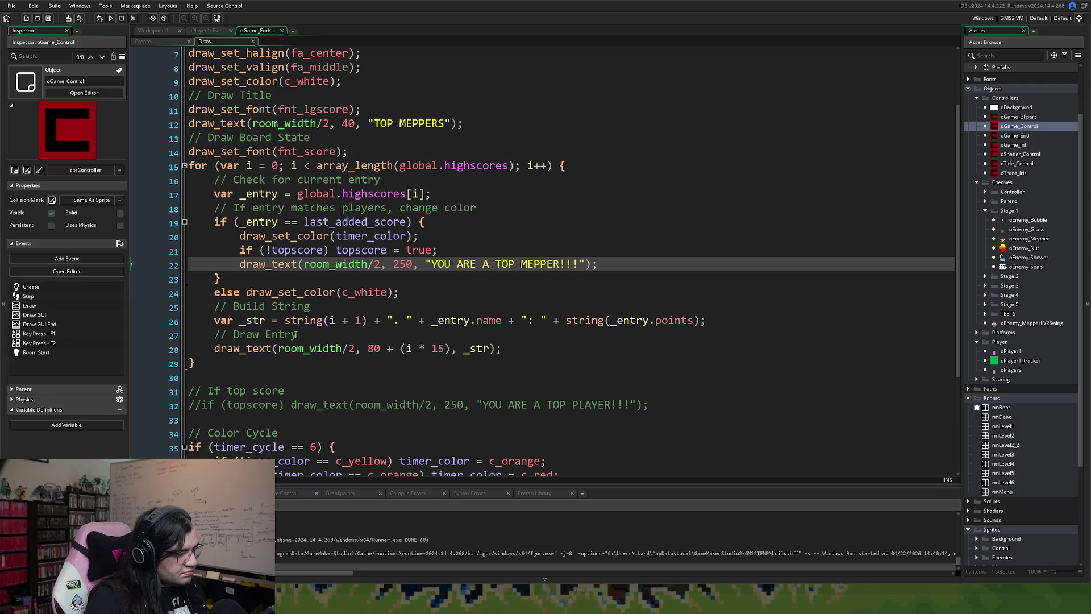
left_click(711, 322)
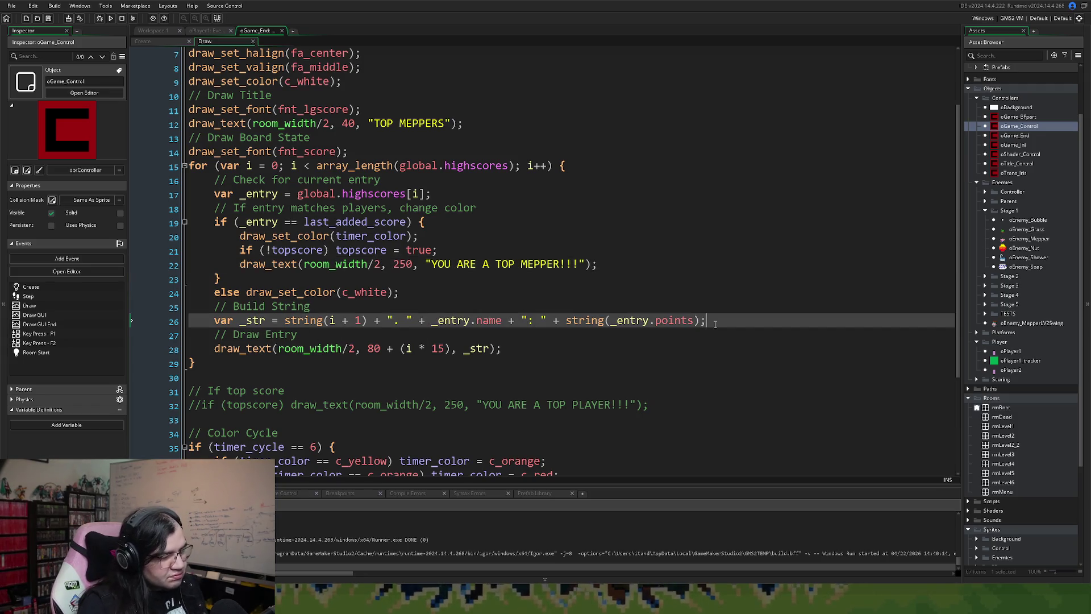
- Add a var _name line holding the rank-and-name expression copied from the _str line
key("Return")
key("Return")
key("Return")
left_click(234, 339)
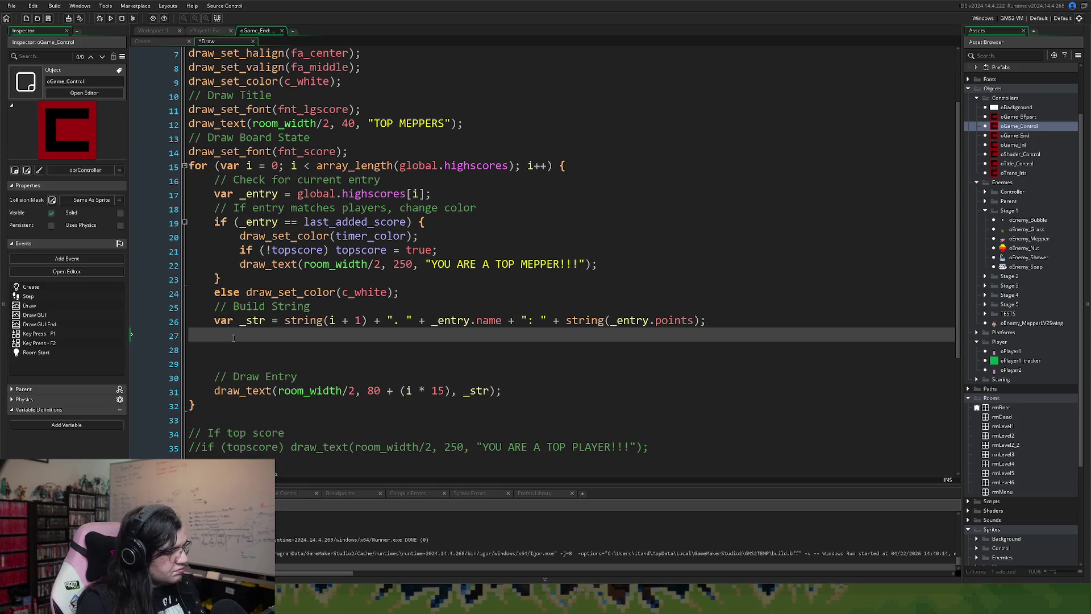
type("va")
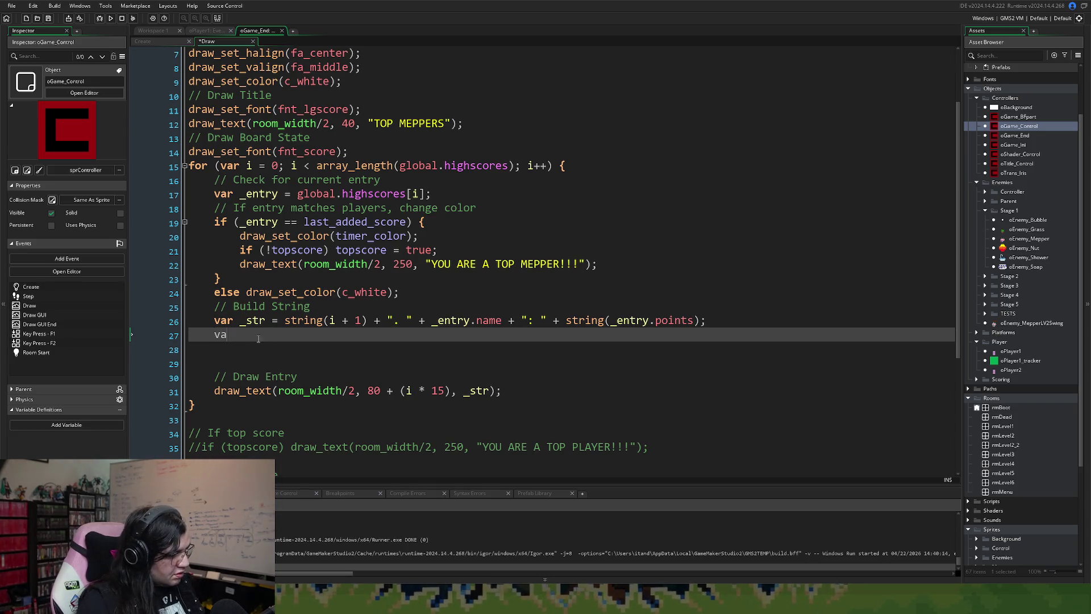
type("r _nam")
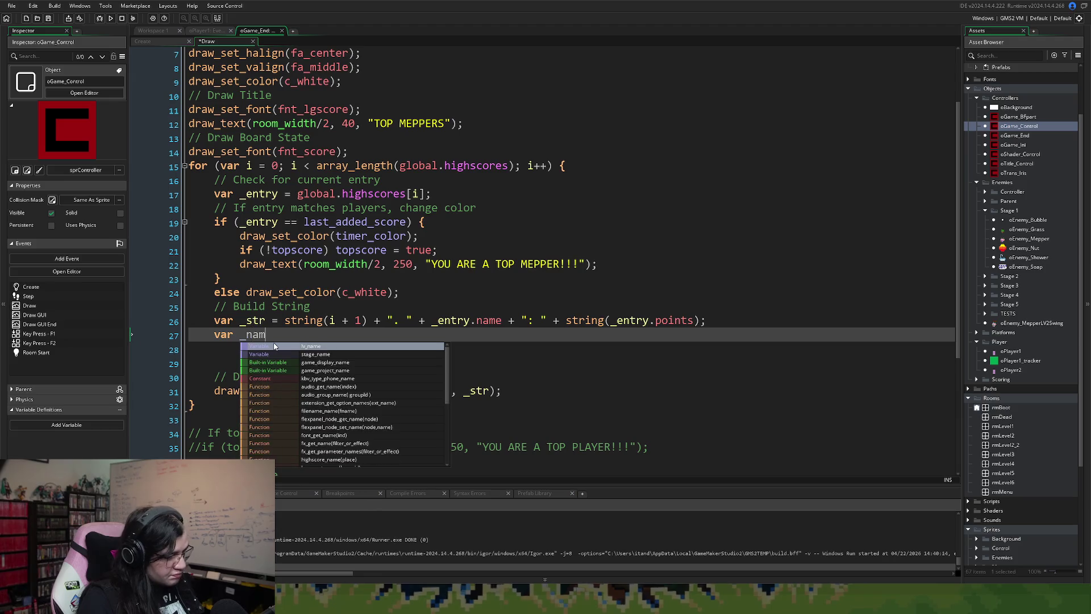
type("e =")
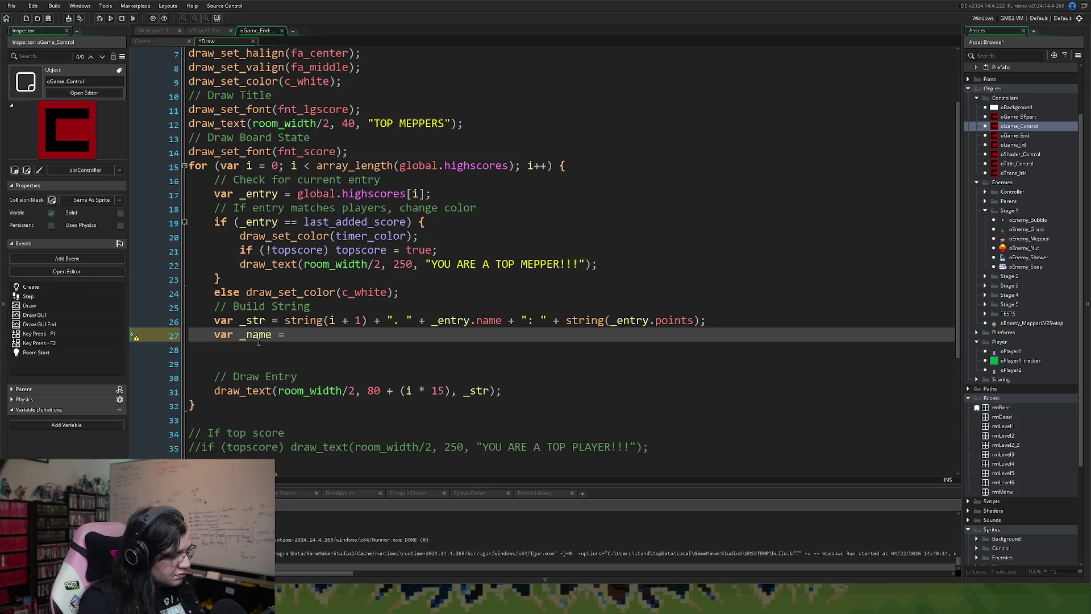
left_click_drag(503, 320, 286, 322)
key("ctrl+c")
left_click(287, 335)
key("ctrl+v")
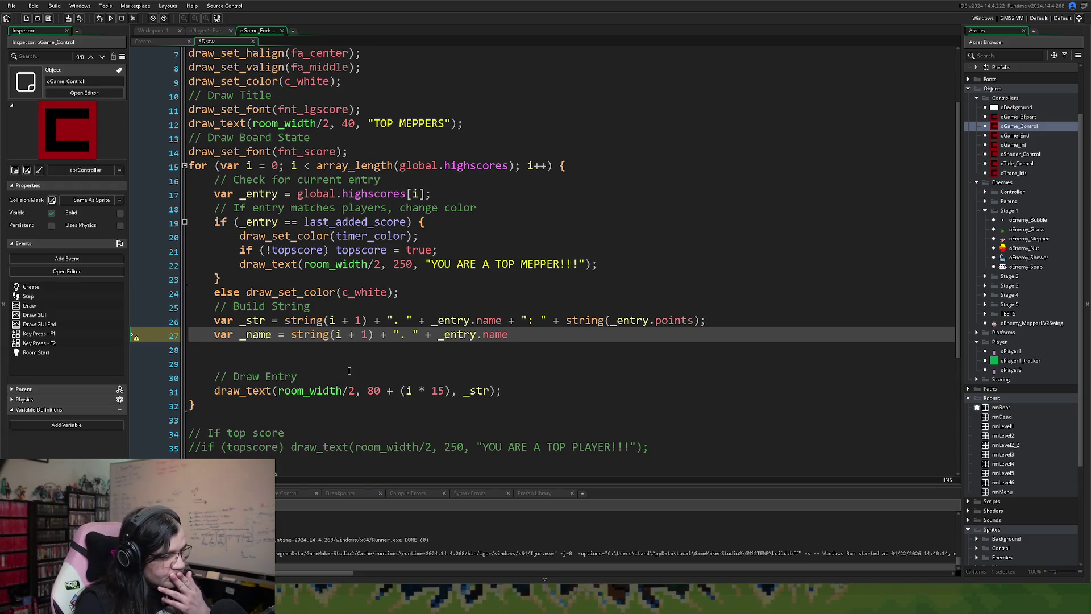
- Check the brackets around i + 1 and end the _name line with a semicolon
left_click(330, 335)
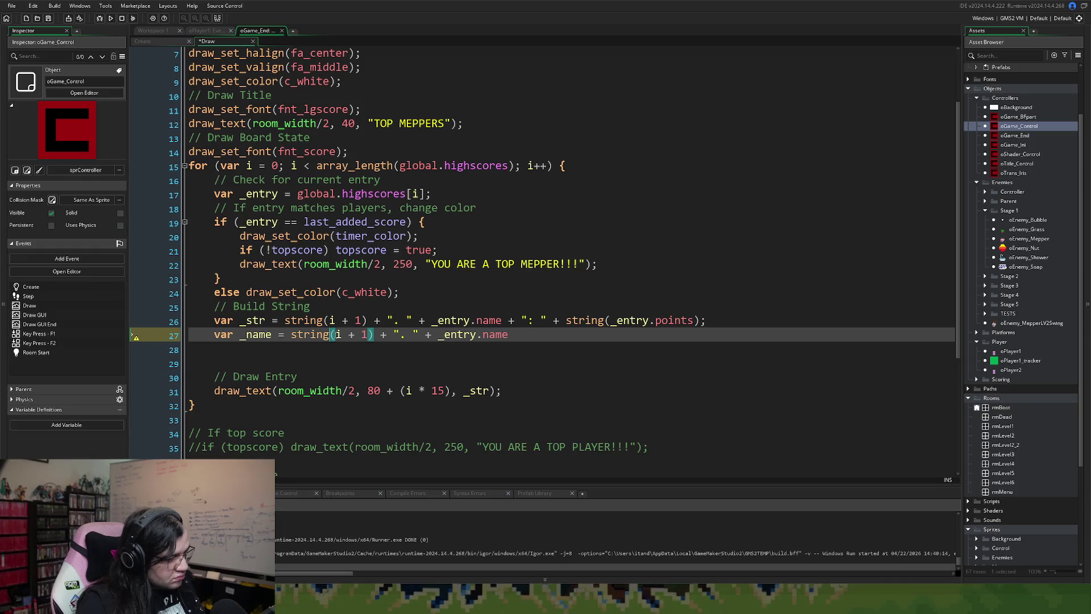
right_click(447, 349)
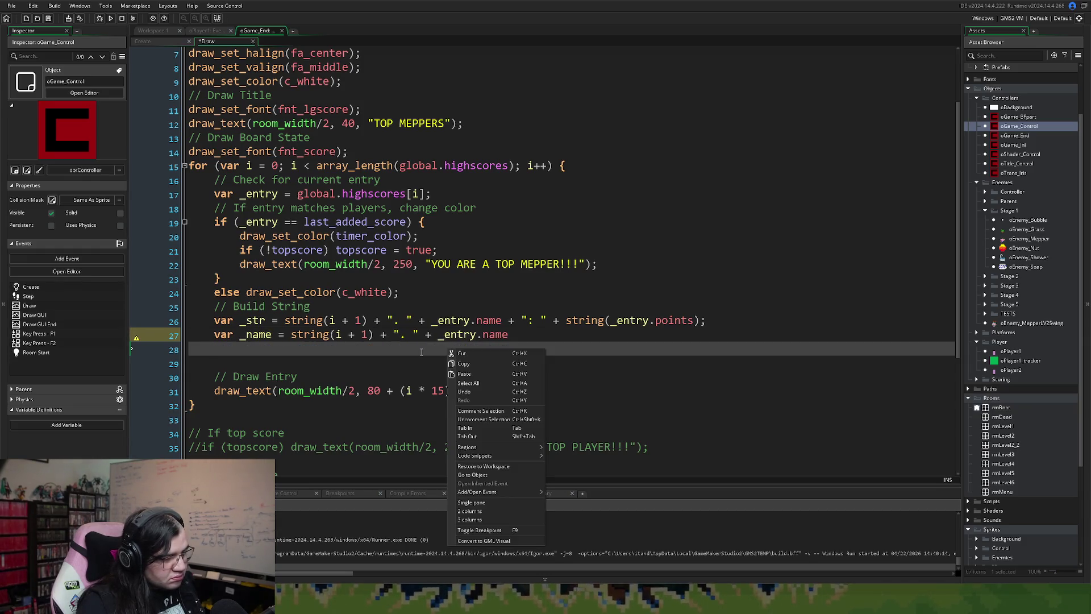
key("Escape")
left_click(348, 335)
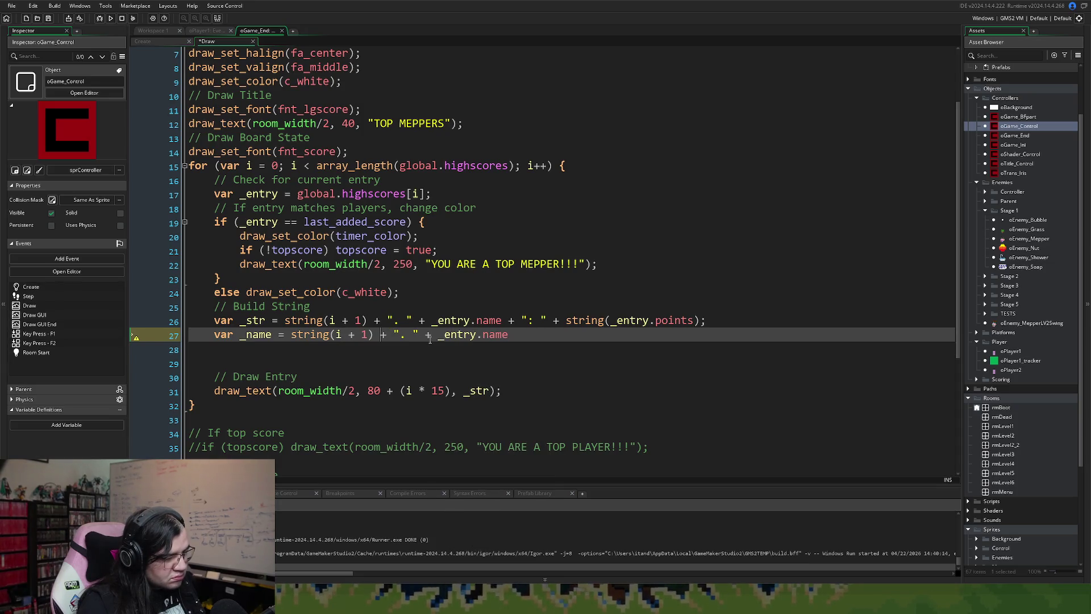
left_click(510, 335)
type(";")
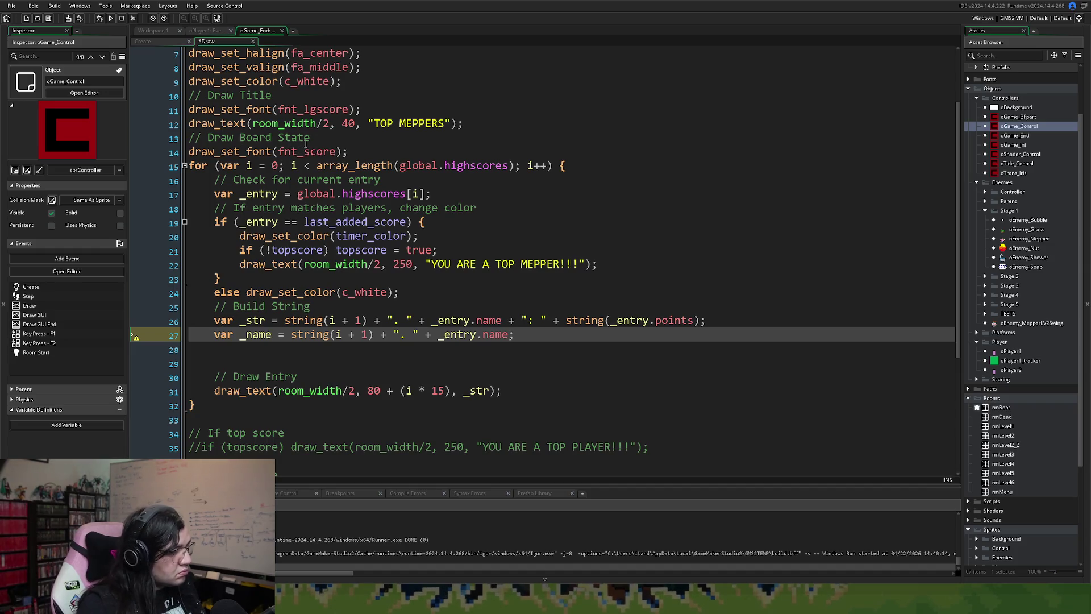
scroll(307, 139, "up", 1)
- Paste a copy of the draw_set_valign call onto a new line above _name
left_click_drag(361, 101, 186, 102)
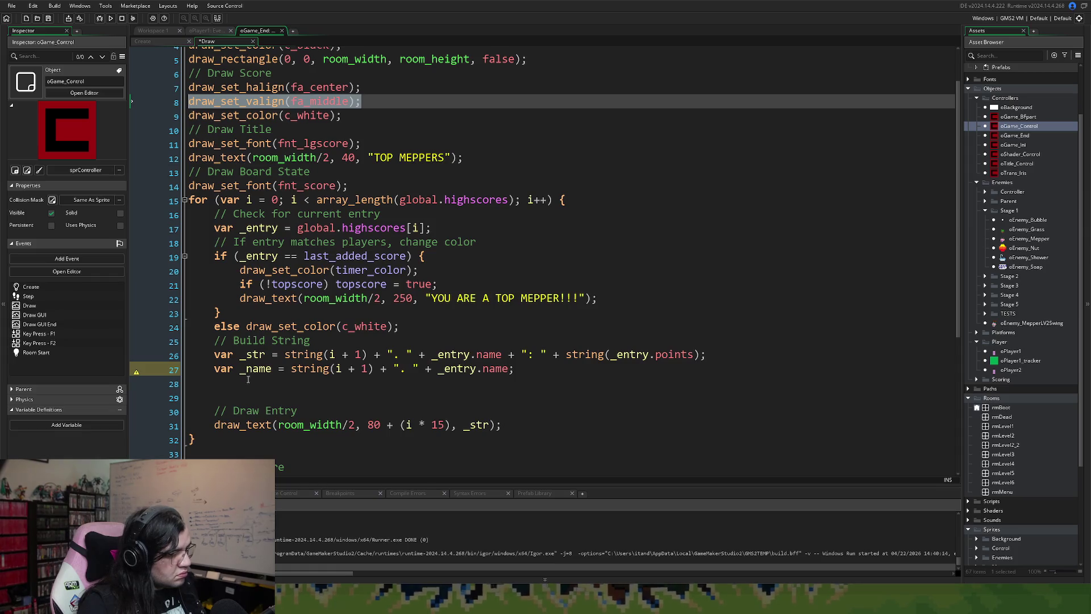
left_click(215, 368)
key("Return")
key("Up")
key("ctrl+v")
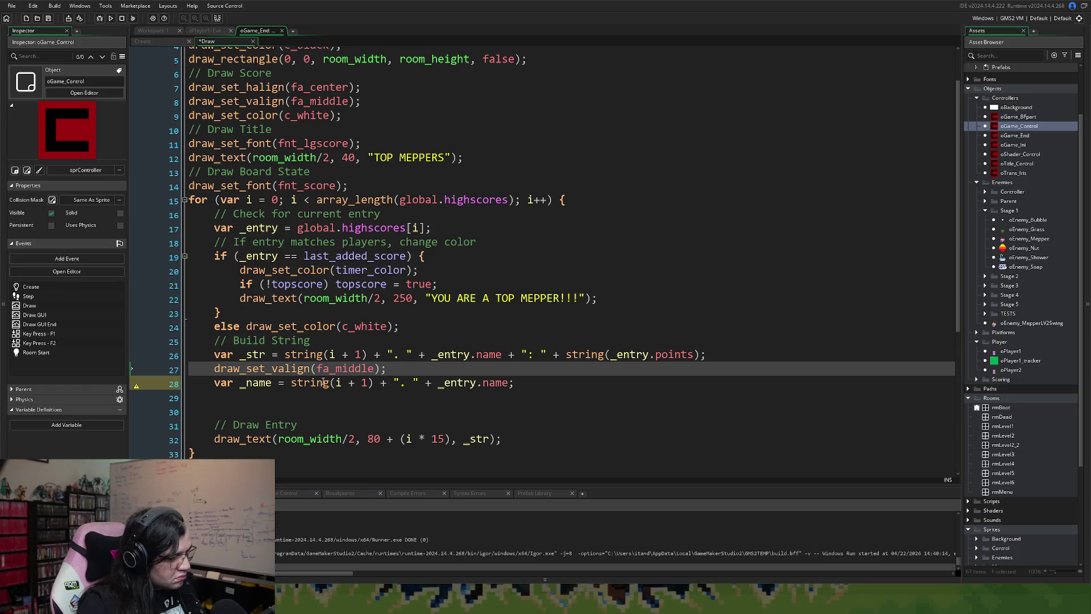
left_click_drag(388, 368, 216, 372)
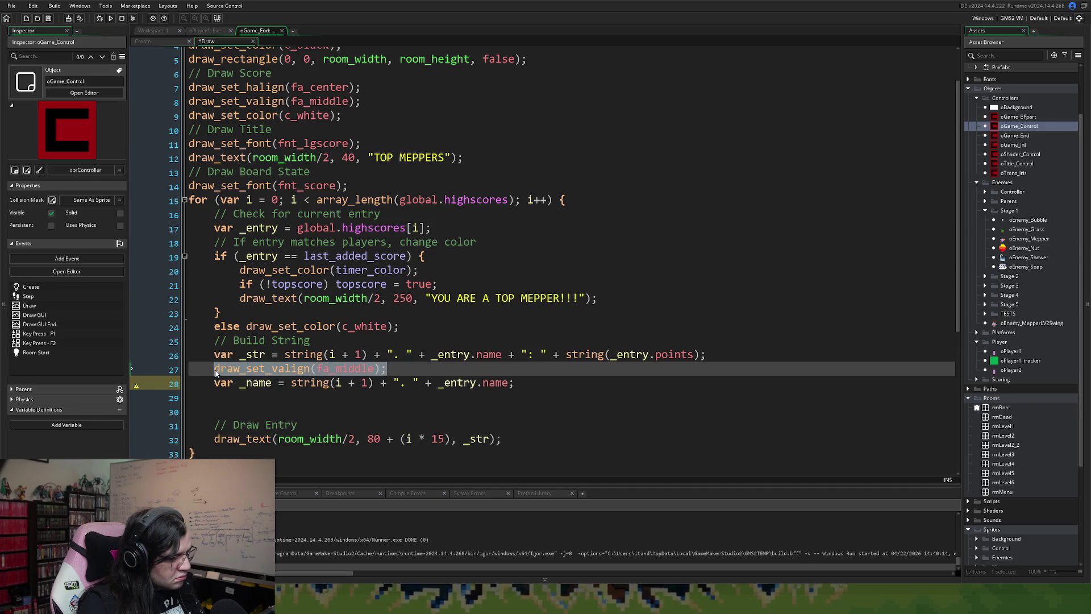
- Paste the same alignment call onto a new line above the top-player message draw
left_click(244, 291)
key("BackSpace")
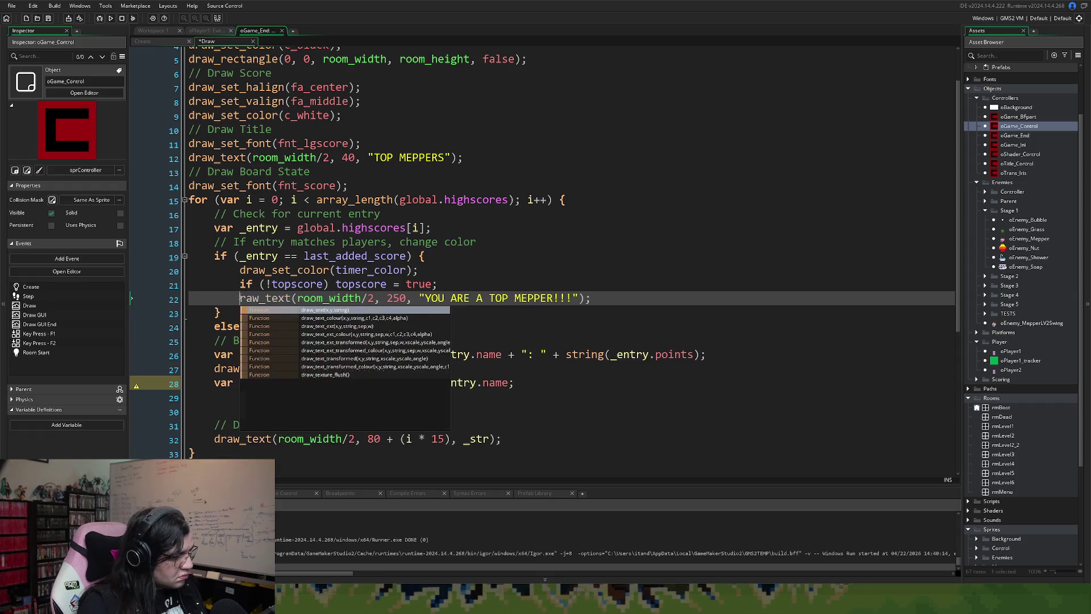
type("d")
key("Left")
key("Return")
key("Up")
key("ctrl+v")
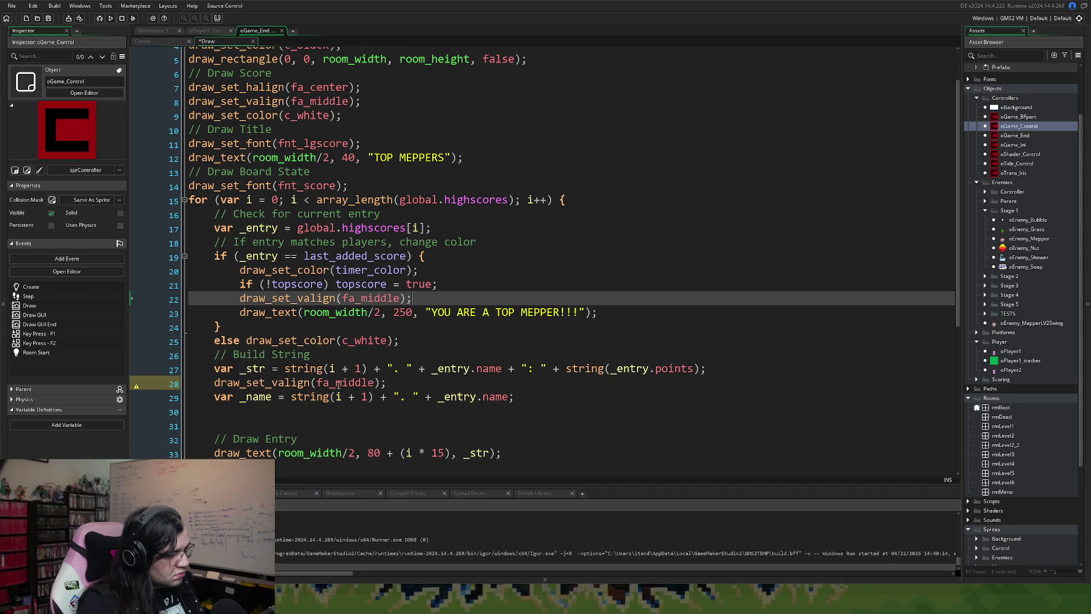
- Turn the loop's alignment call into draw_set_halign(fa_left)
left_click_drag(374, 384, 337, 385)
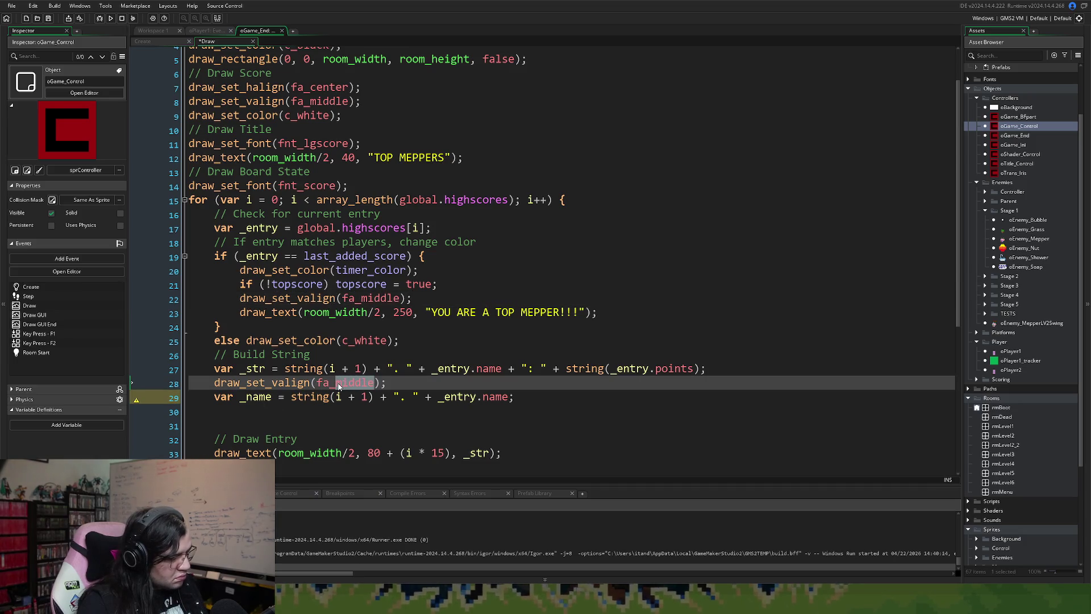
key("BackSpace")
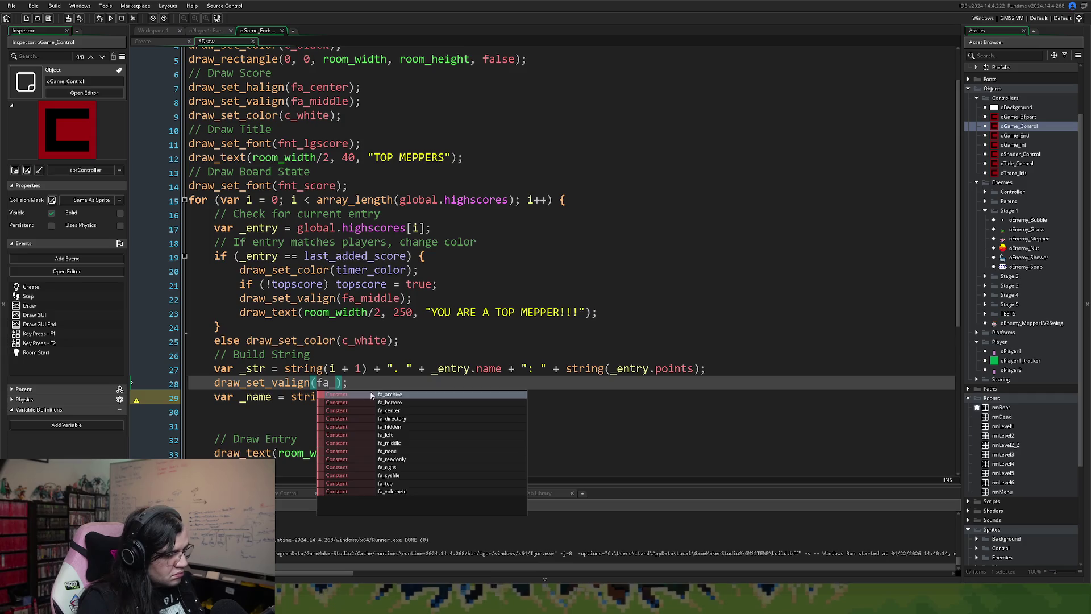
key("Escape")
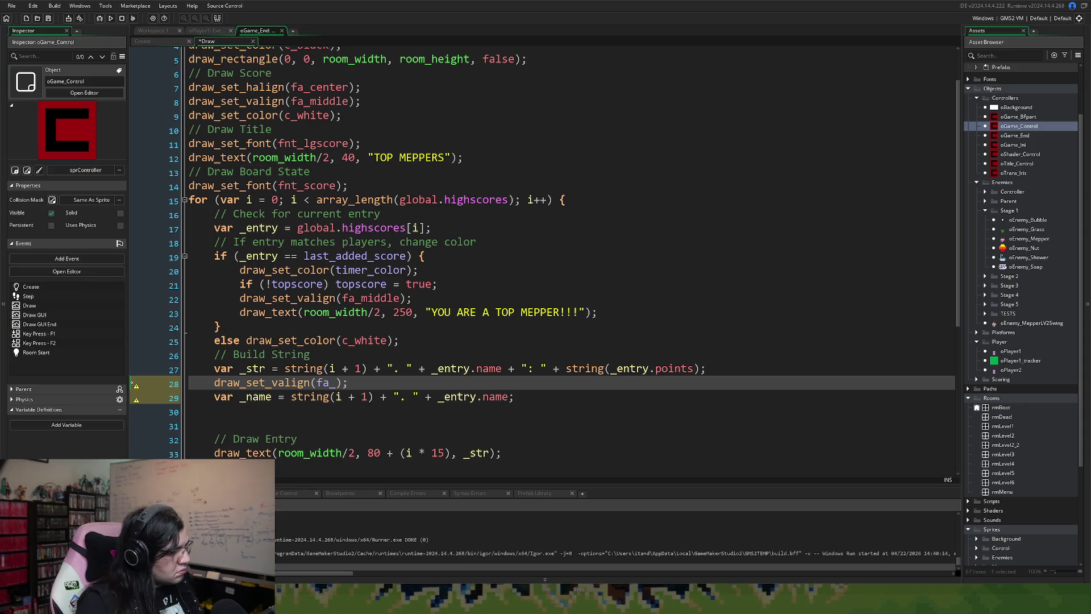
left_click_drag(272, 382, 278, 384)
type("h")
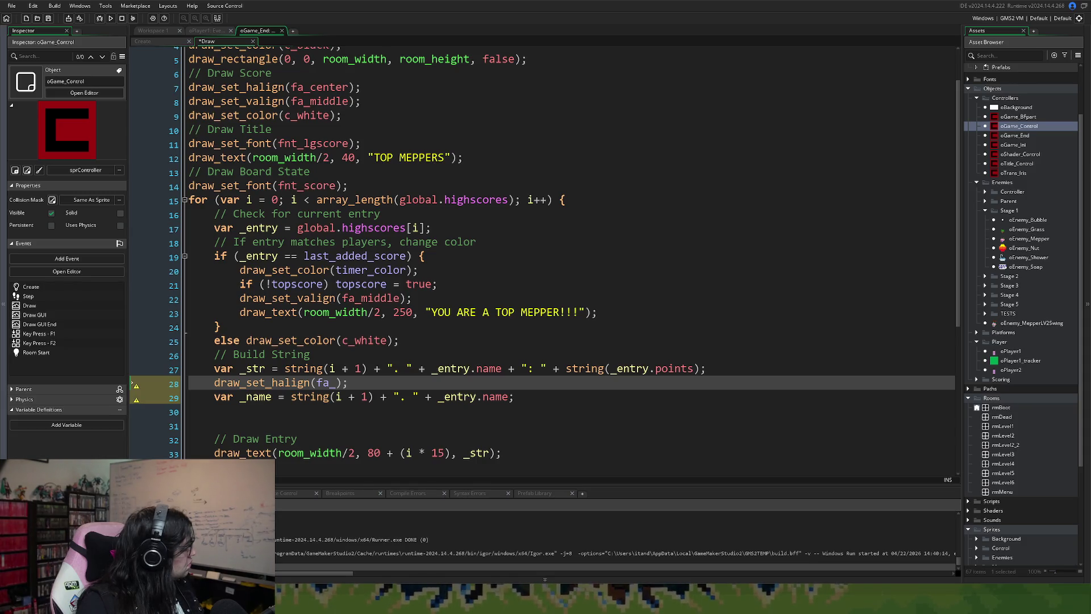
left_click(332, 382)
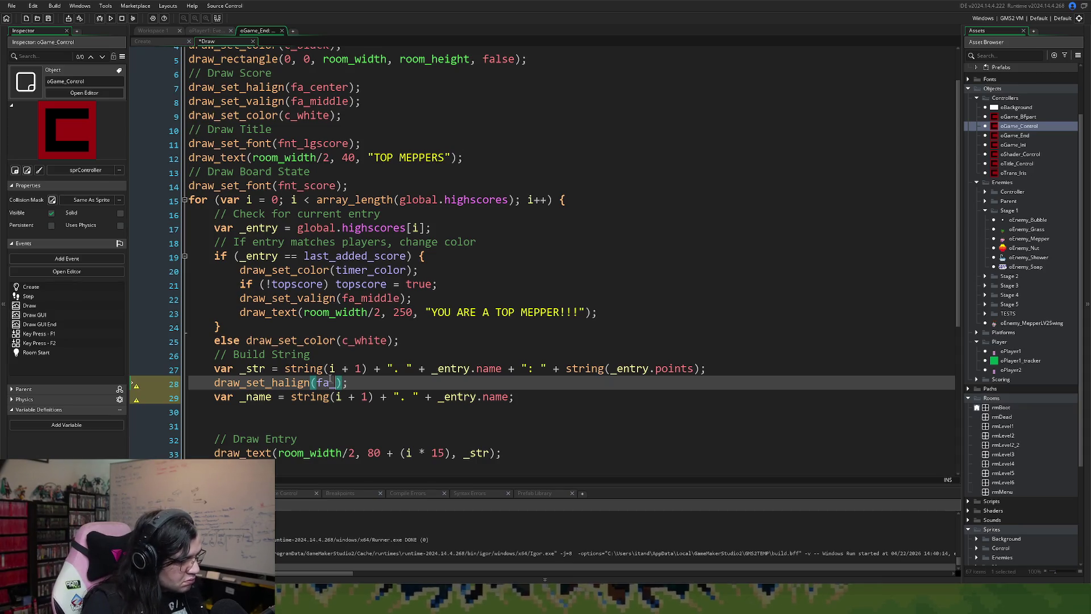
type("left")
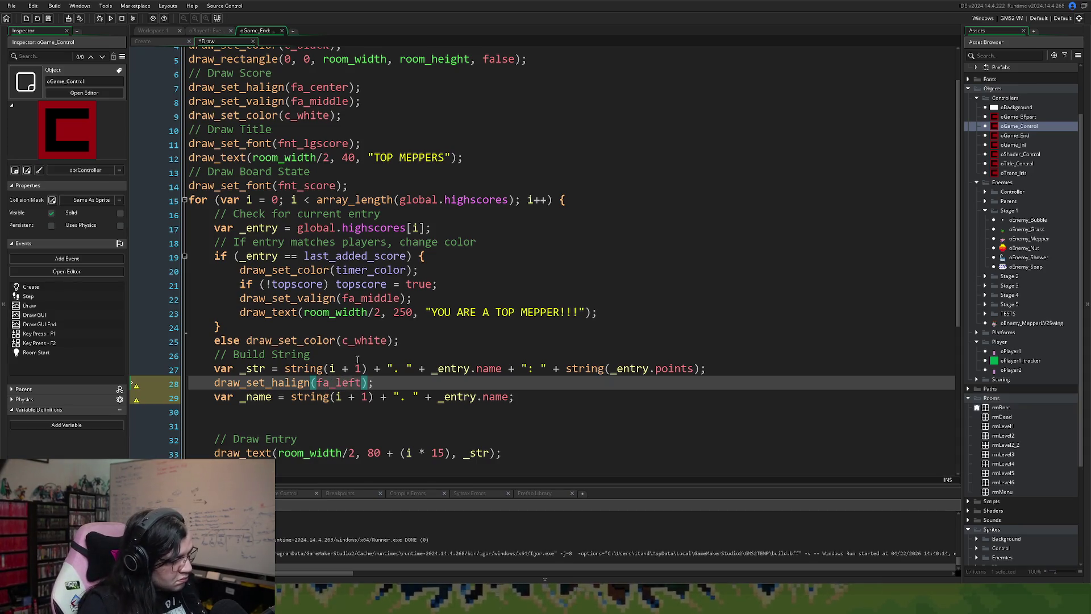
left_click(383, 386)
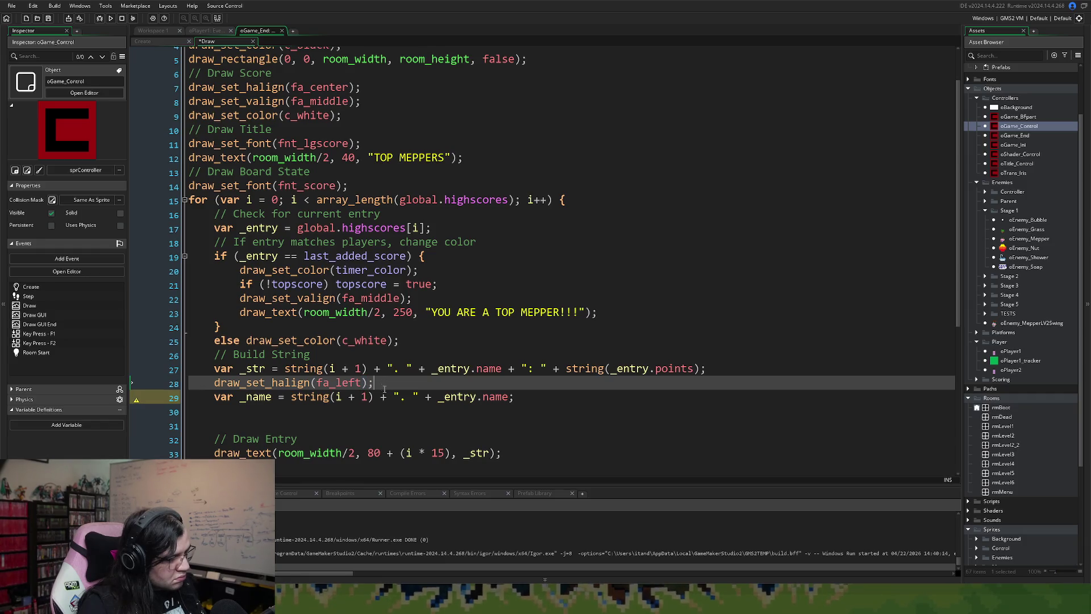
- Below _name, add draw_set_halign(fa_right) and start a var _score line
scroll(381, 400, "down", 1)
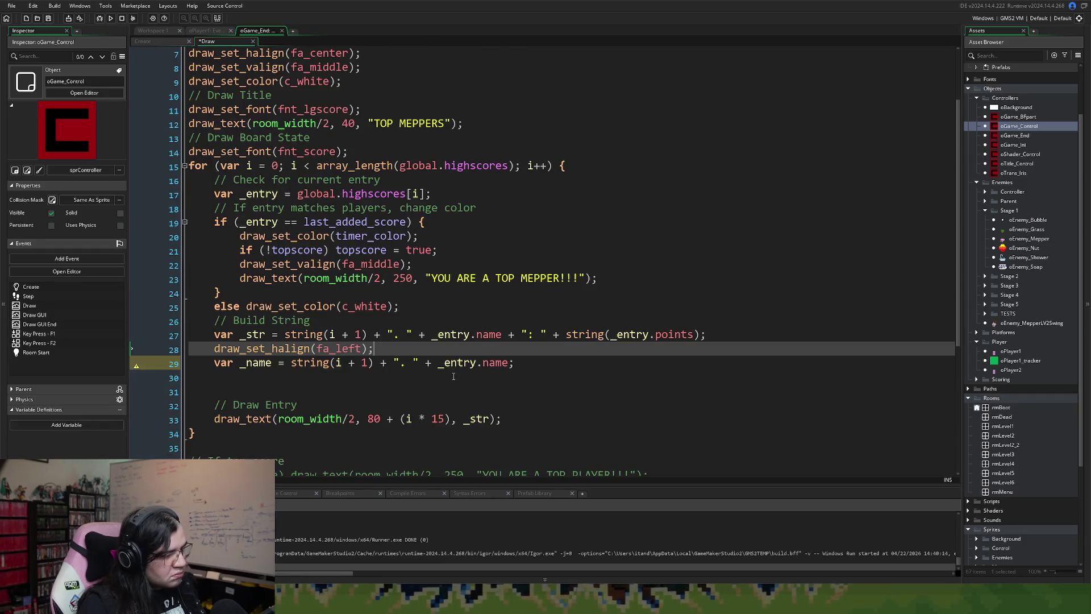
left_click(527, 365)
key("Return")
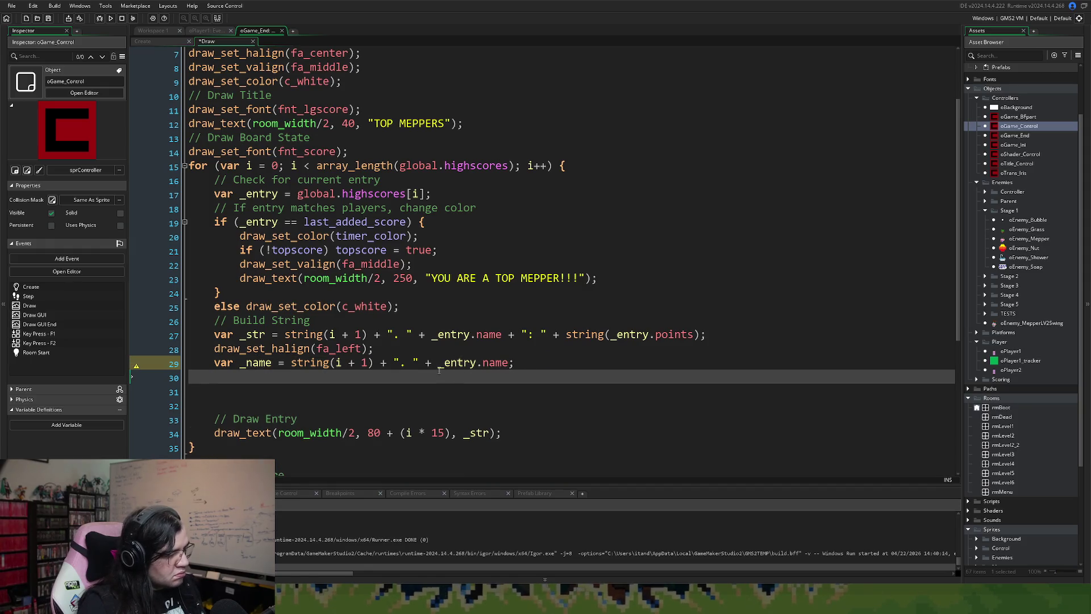
type("var ")
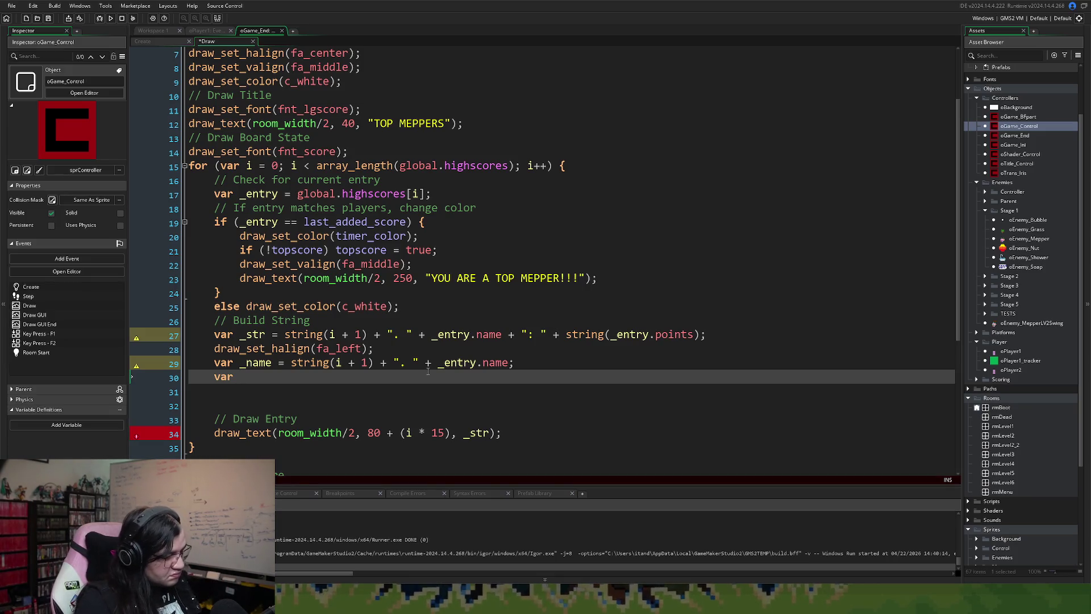
type("_")
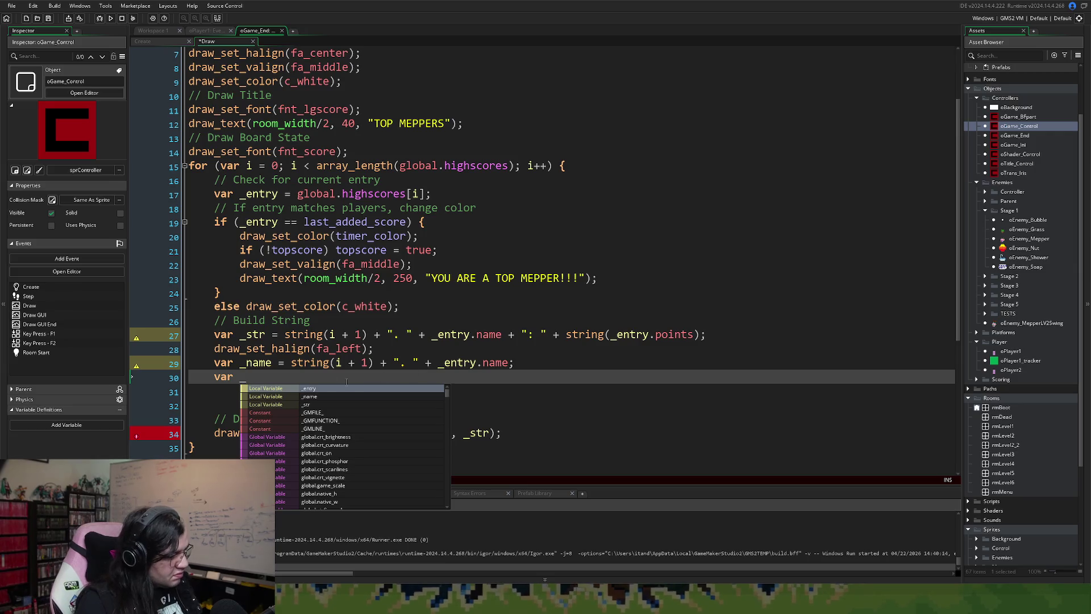
left_click(214, 377)
key("Return")
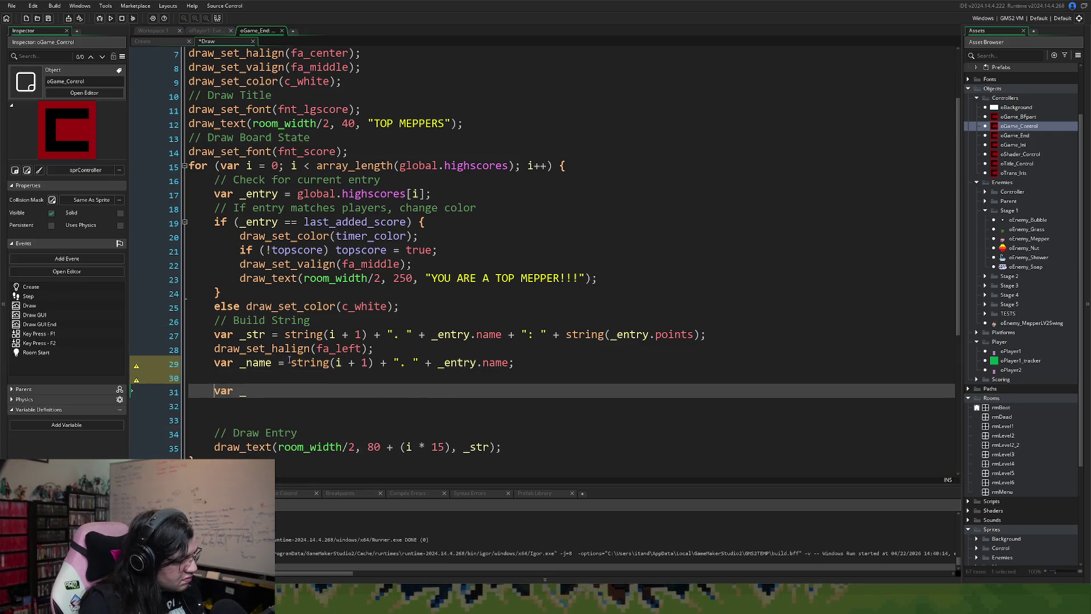
left_click_drag(376, 351, 217, 357)
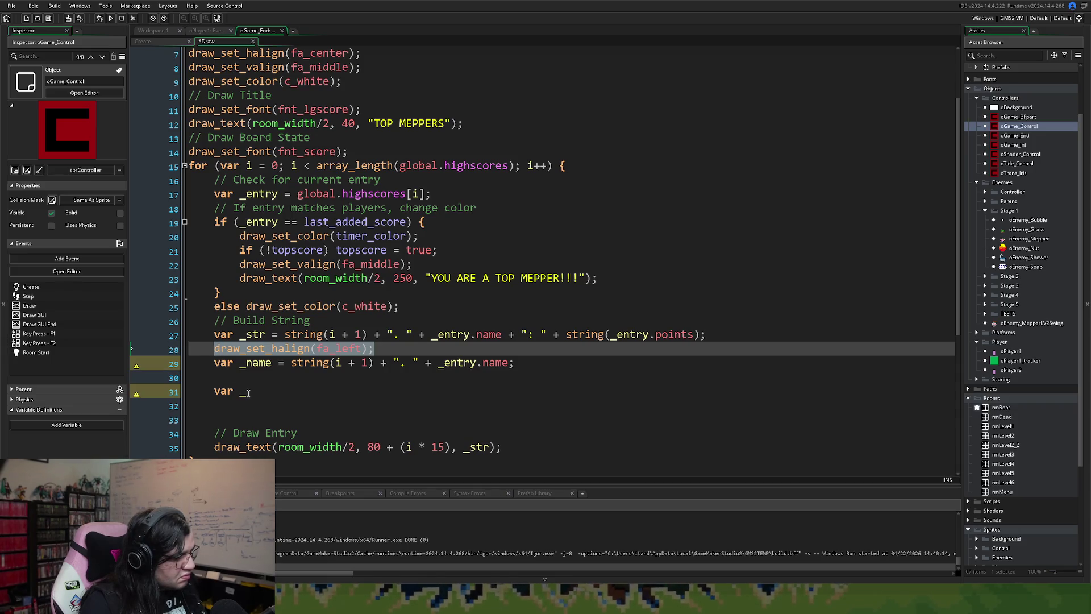
key("ctrl+c")
left_click(224, 378)
key("ctrl+v")
left_click_drag(361, 378, 332, 378)
type("right")
left_click(257, 390)
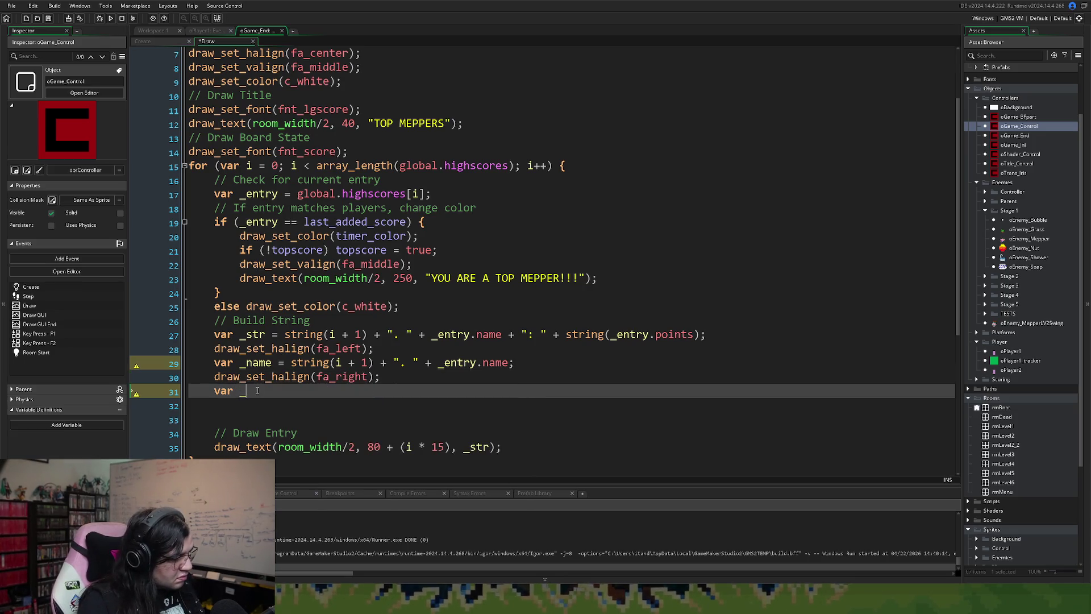
type("score")
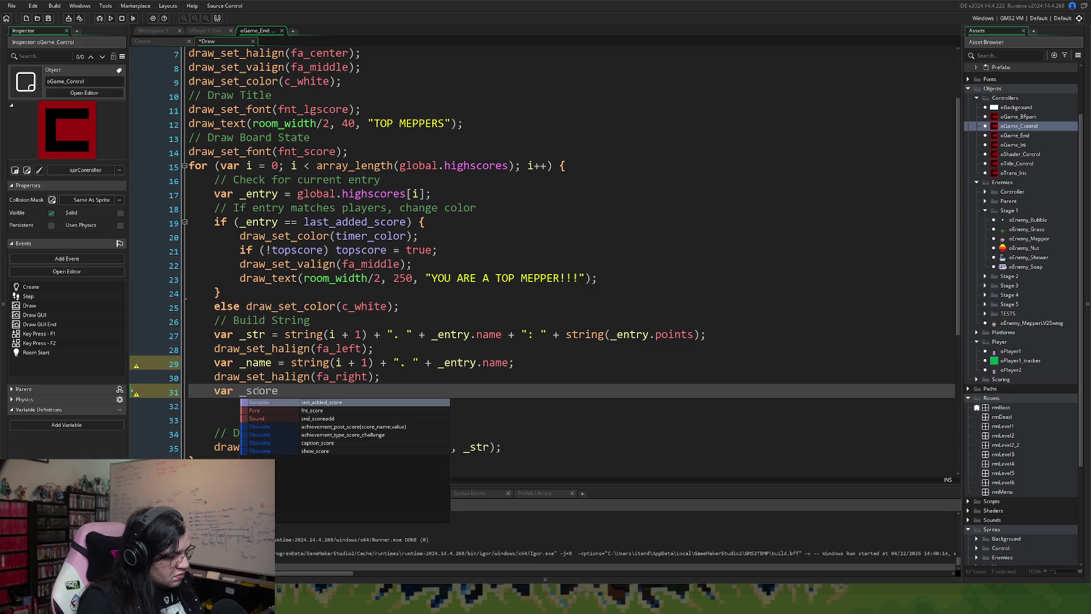
- Set var _score = string(_entry.points); using the expression copied from line 27
left_click(318, 390)
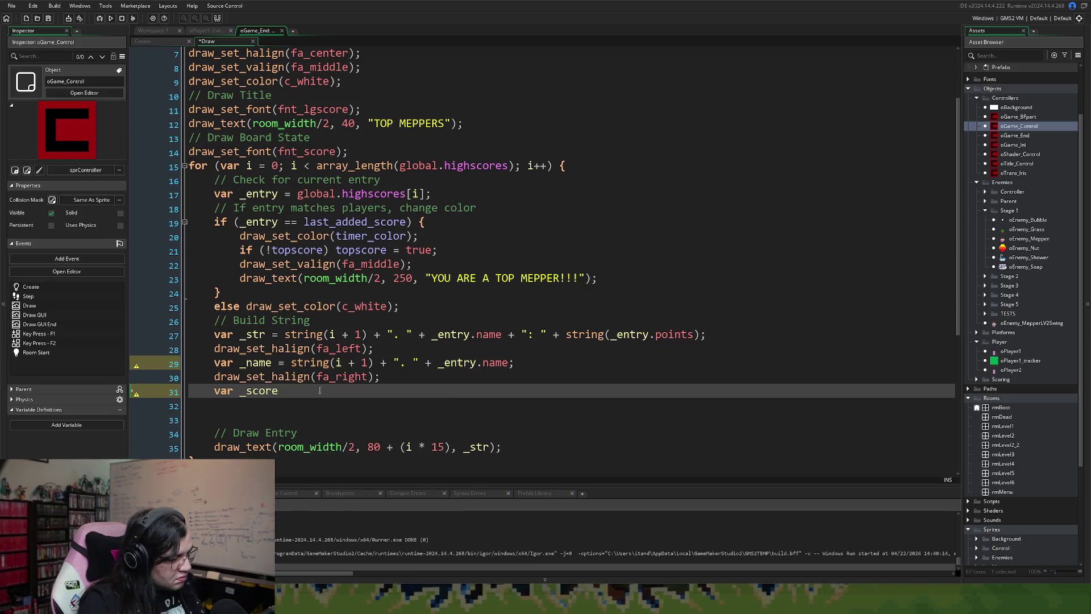
type(" =")
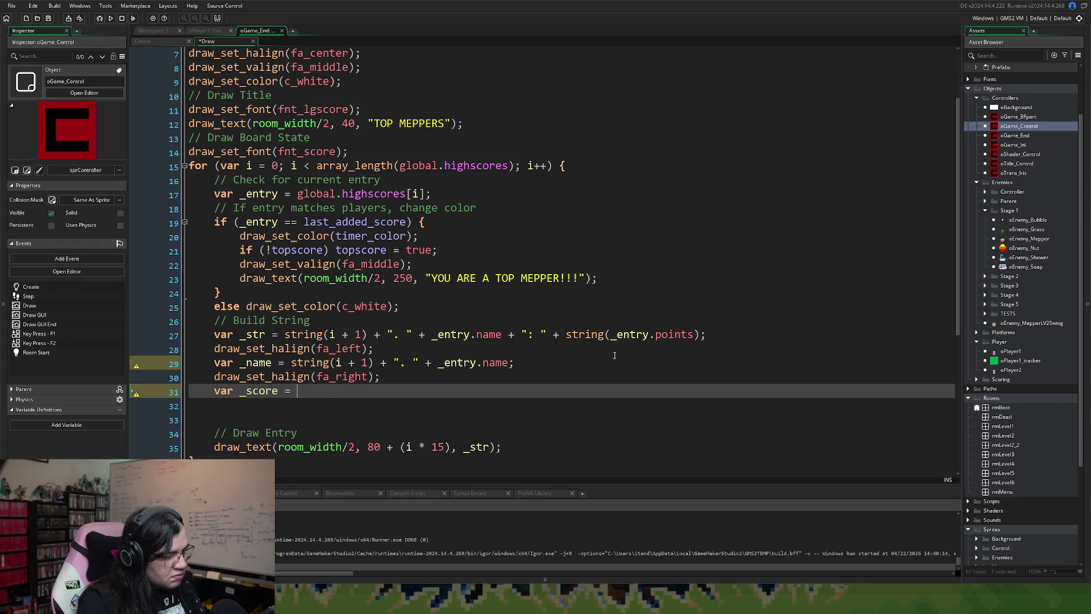
left_click_drag(704, 336, 565, 340)
key("ctrl+c")
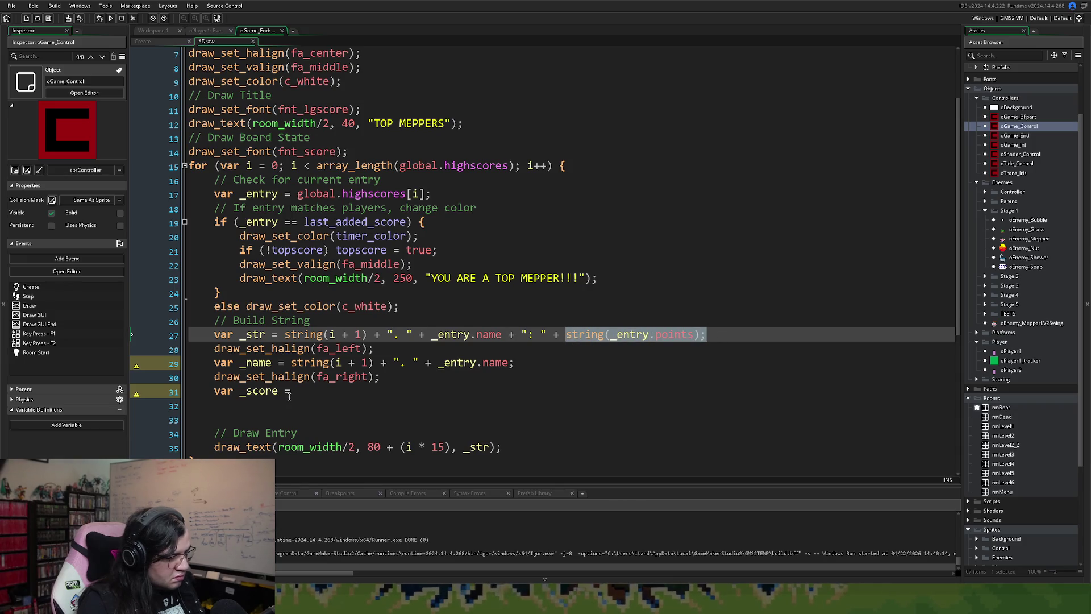
left_click(432, 391)
key("ctrl+v")
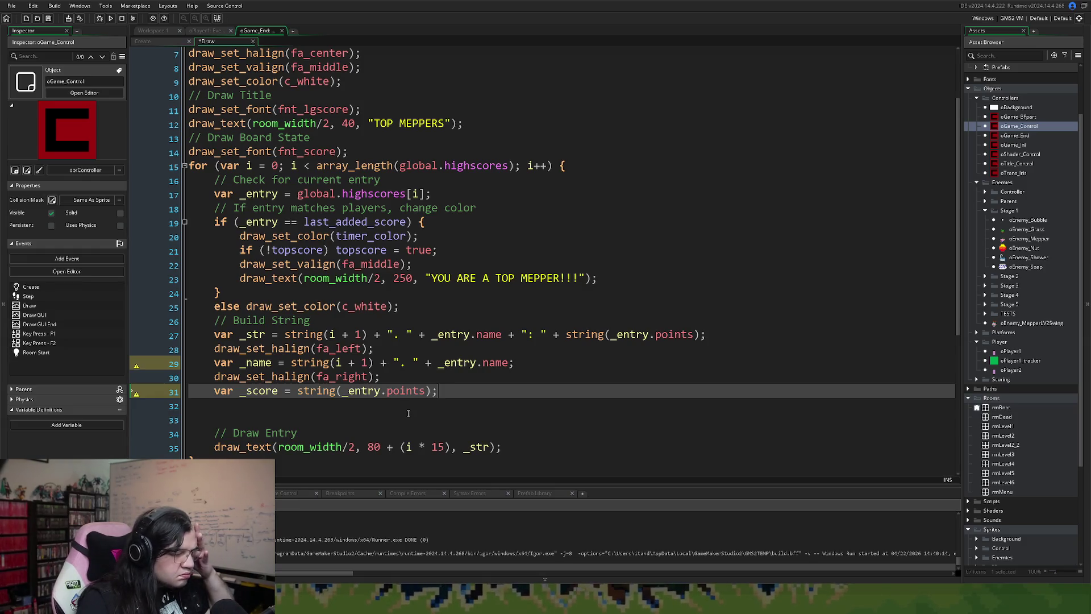
- Comment out the old _str line, remove the empty lines, and cut the old draw_text call
left_click(212, 336)
type("//")
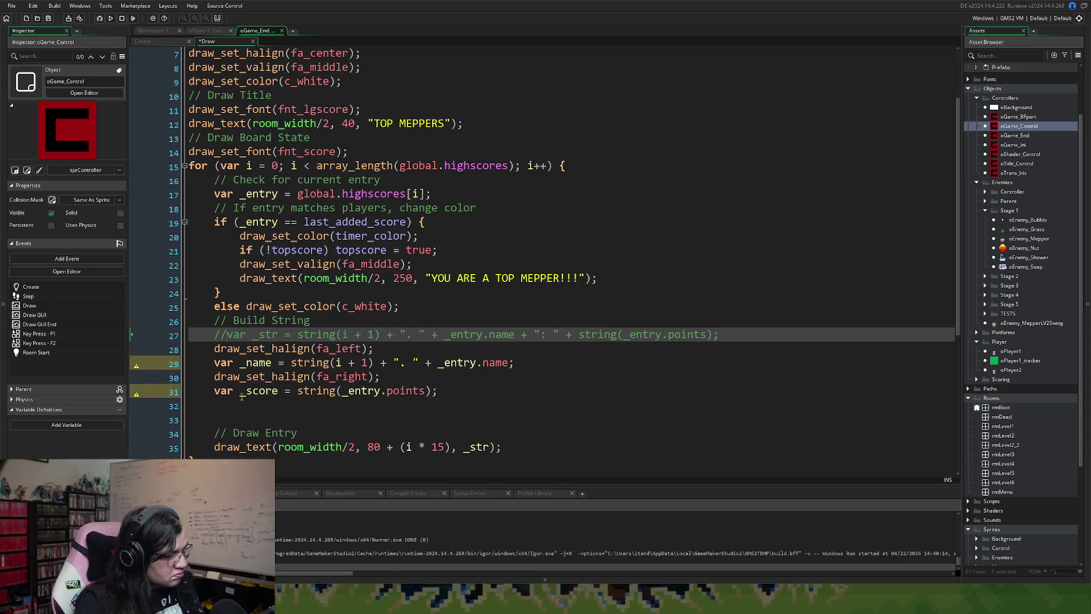
left_click(233, 412)
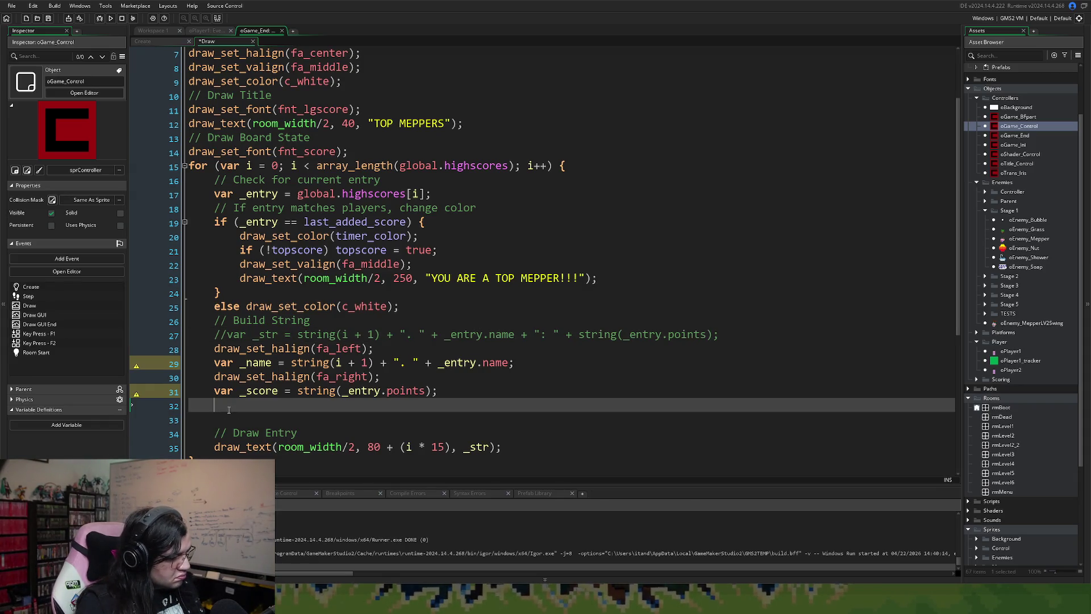
left_click(296, 416)
key("BackSpace")
key("BackSpace")
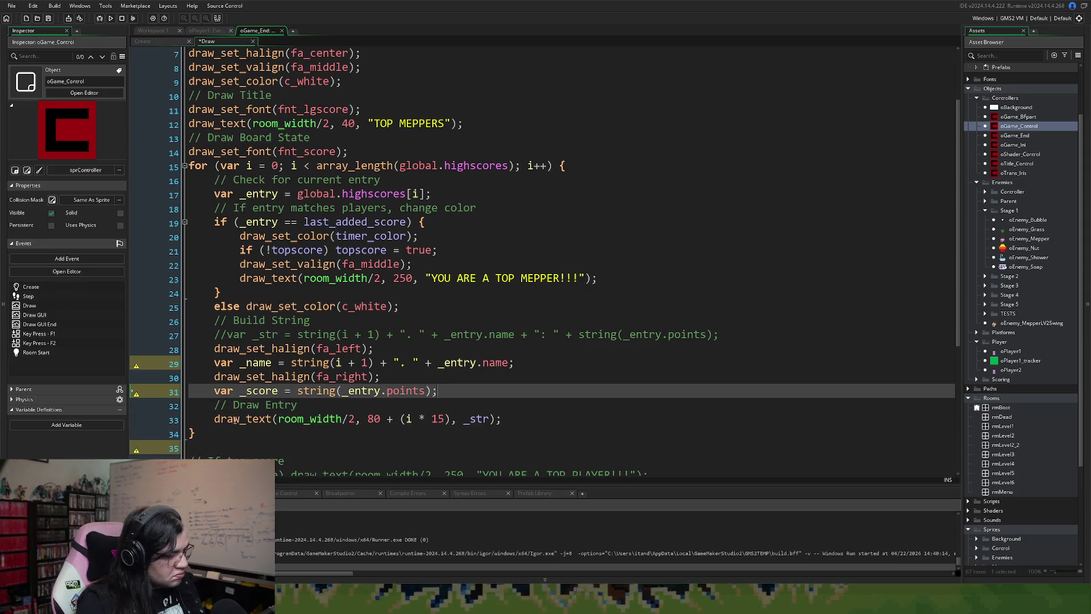
left_click_drag(501, 420, 243, 423)
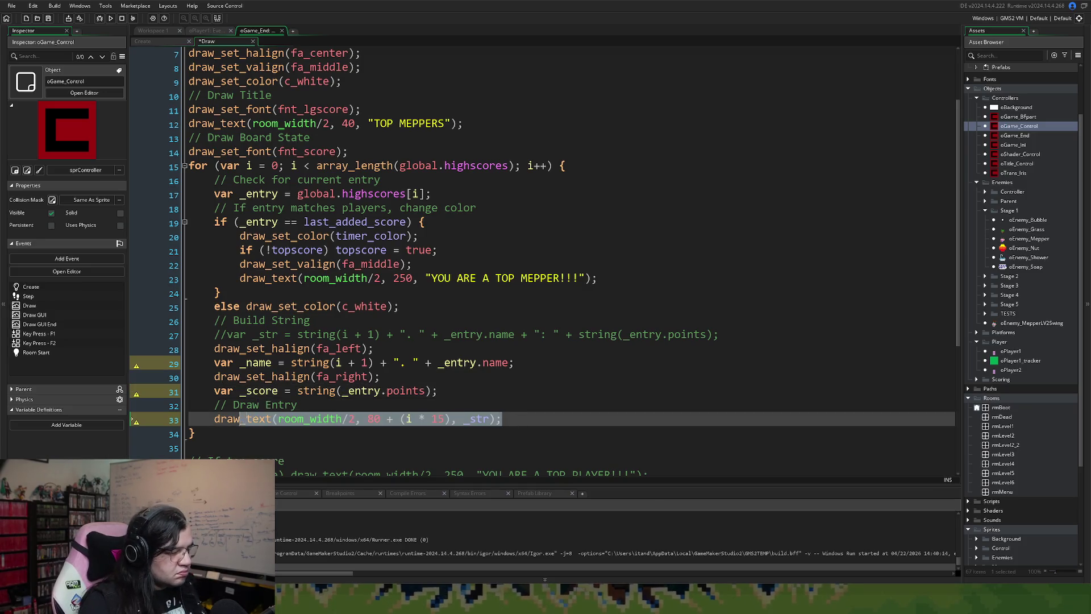
key("ctrl+x")
- Paste the old draw_text call as a comment below the commented _str line, and save
left_click(216, 348)
key("Return")
key("Up")
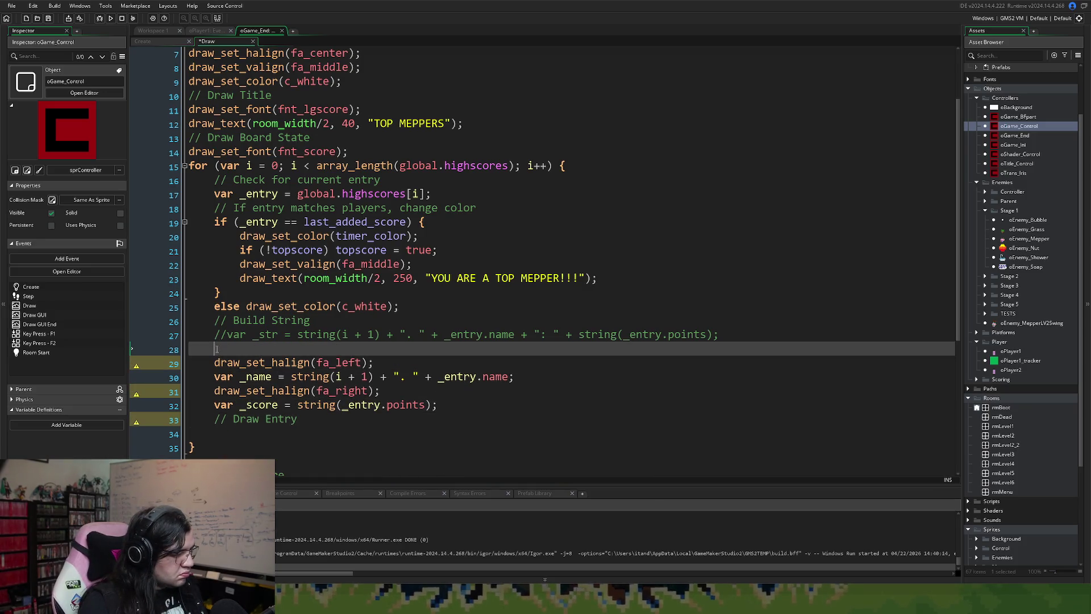
type("//")
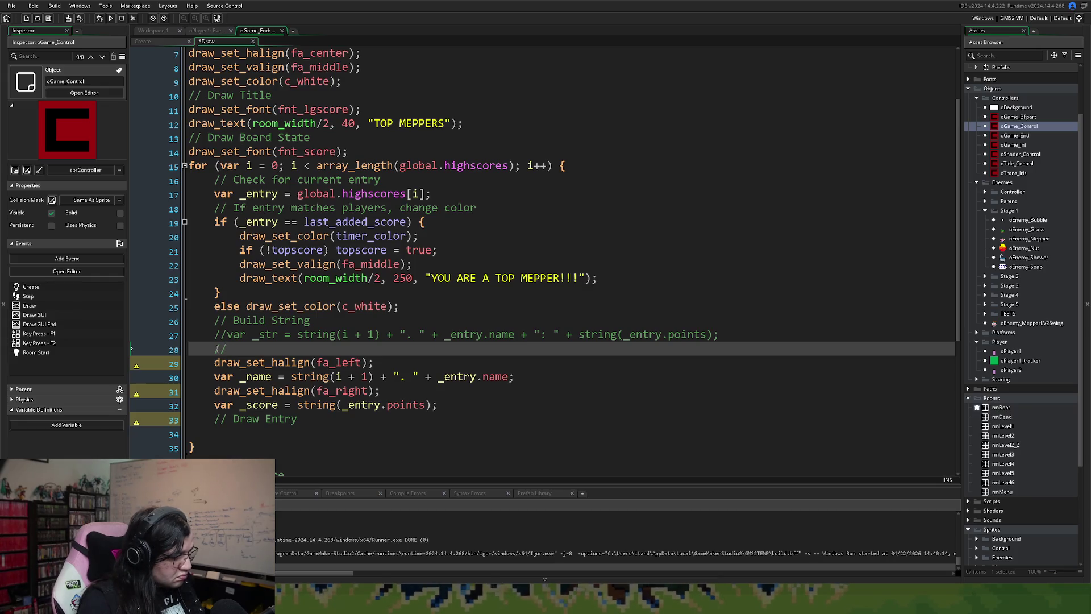
key("ctrl+v")
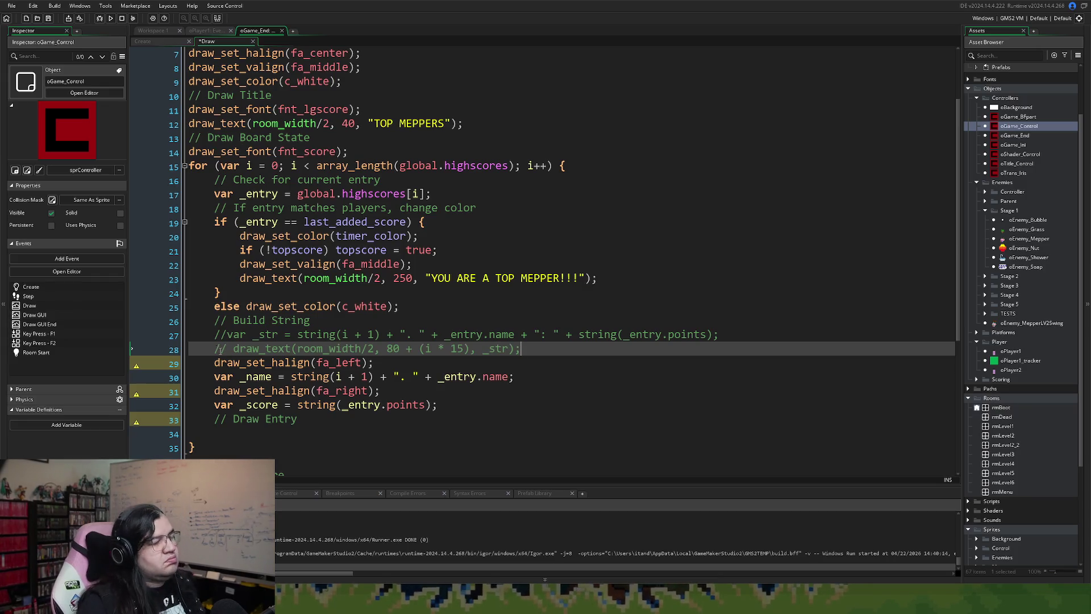
left_click(228, 335)
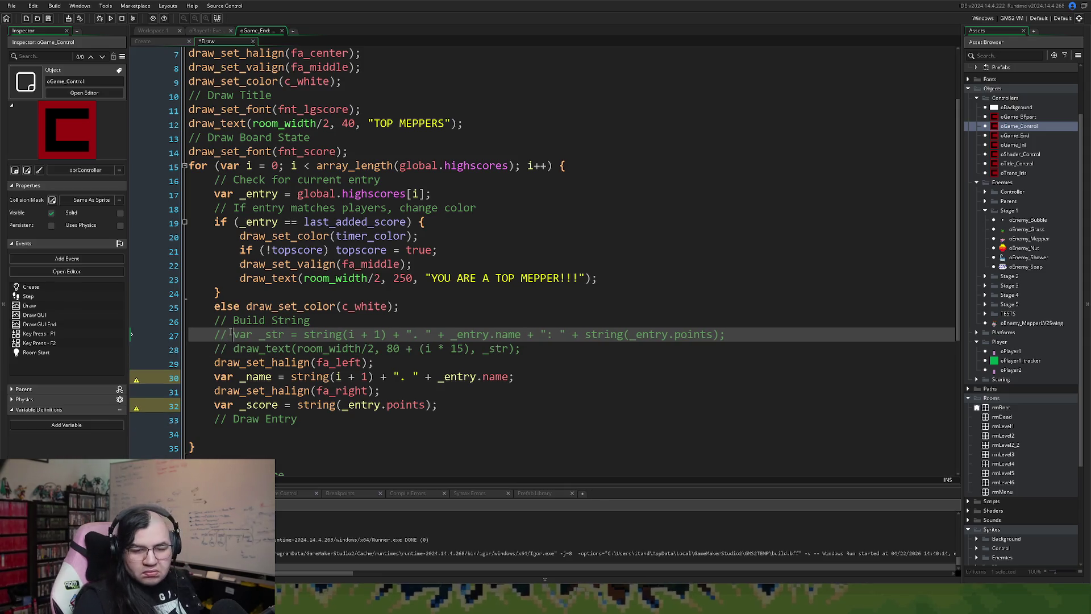
left_click(48, 19)
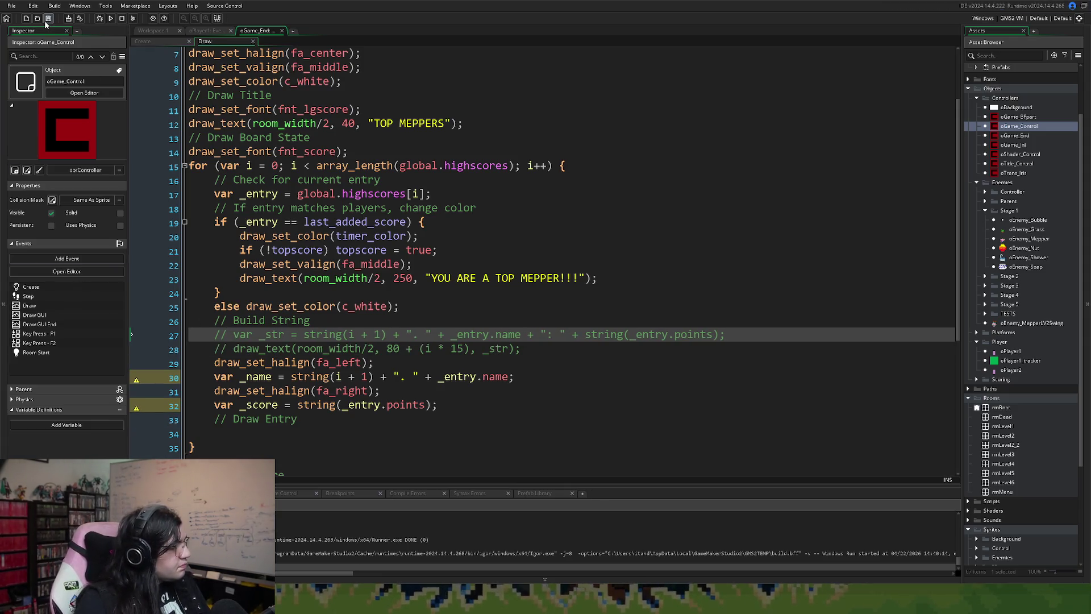
- Rename the Draw Entry comment to '// Draw Name' and add a line below it
left_click(240, 433)
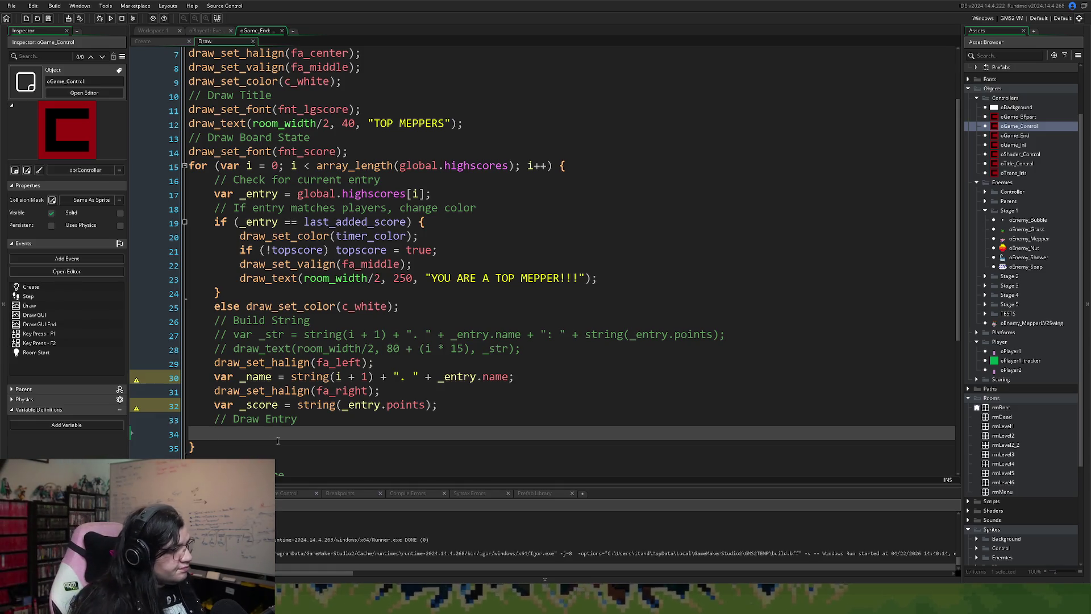
scroll(237, 430, "down", 1)
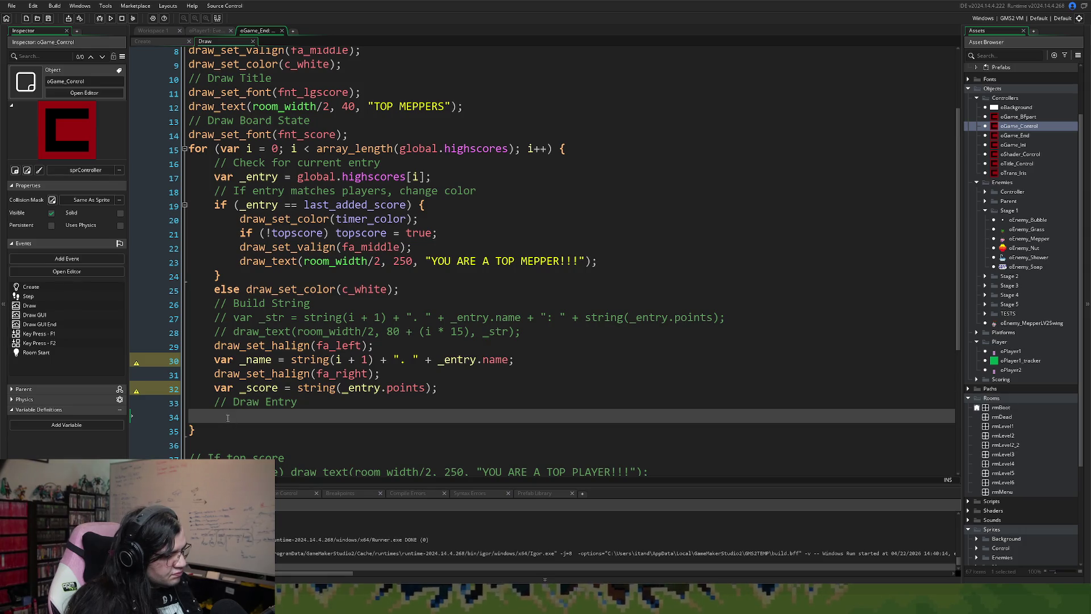
type("d")
key("BackSpace")
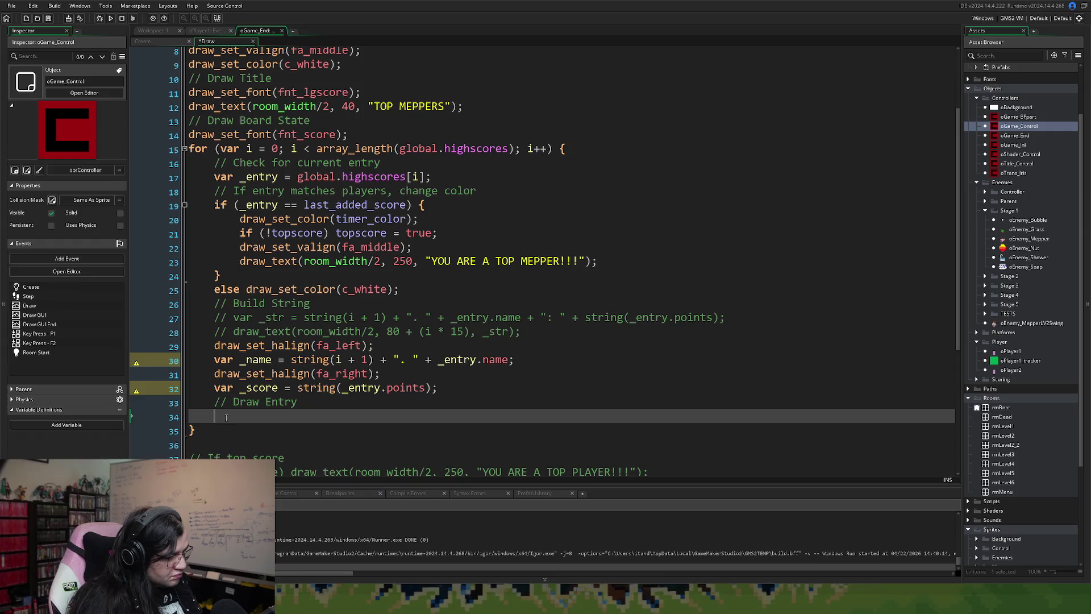
left_click(312, 403)
key("BackSpace")
key("BackSpace")
key("BackSpace")
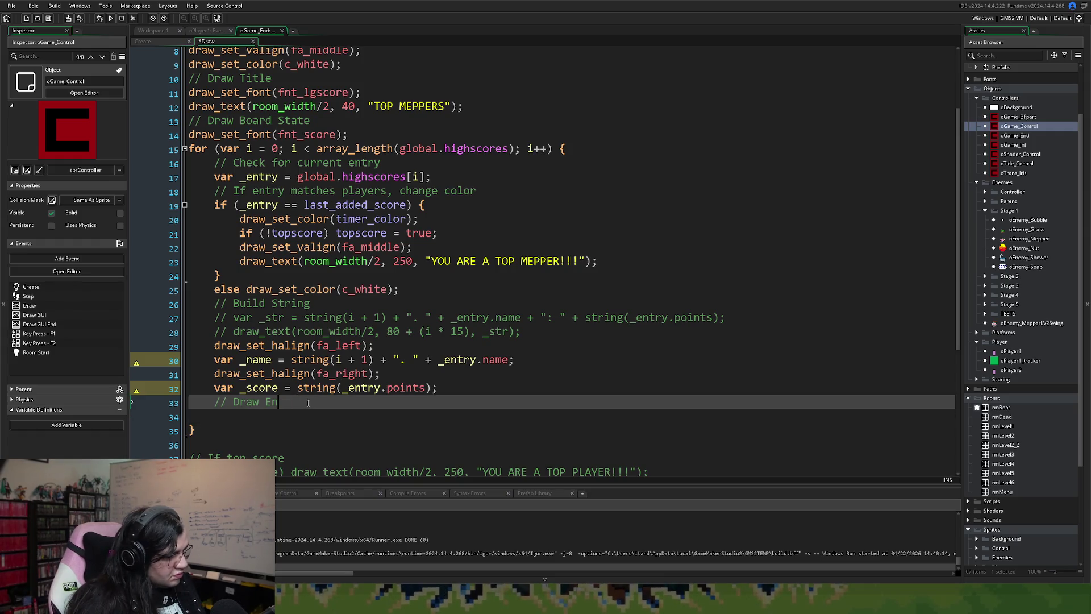
key("BackSpace")
key("BackSpace")
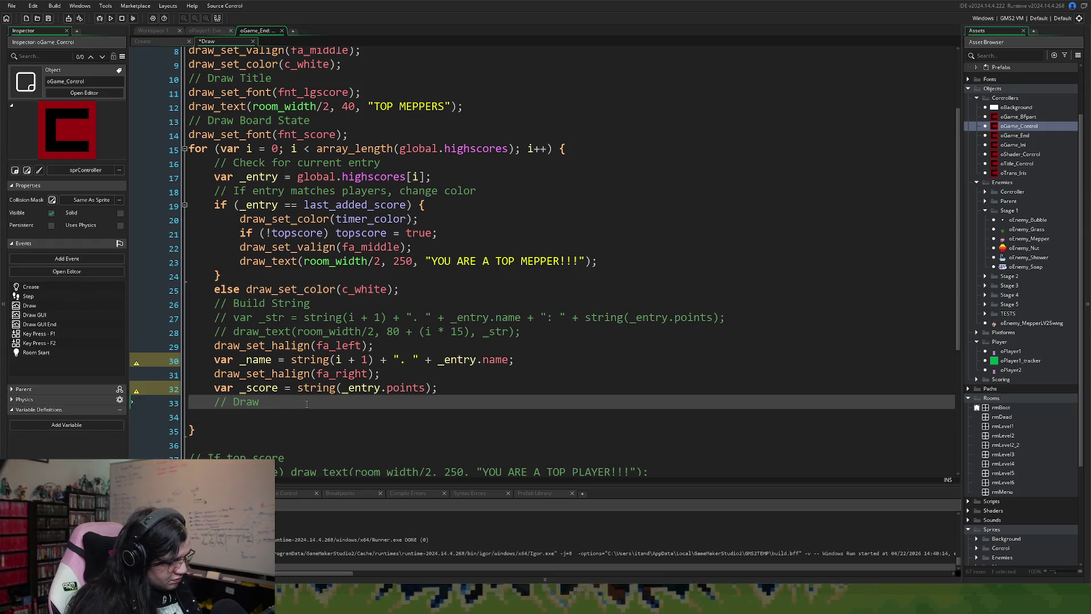
type("Name")
key("Return")
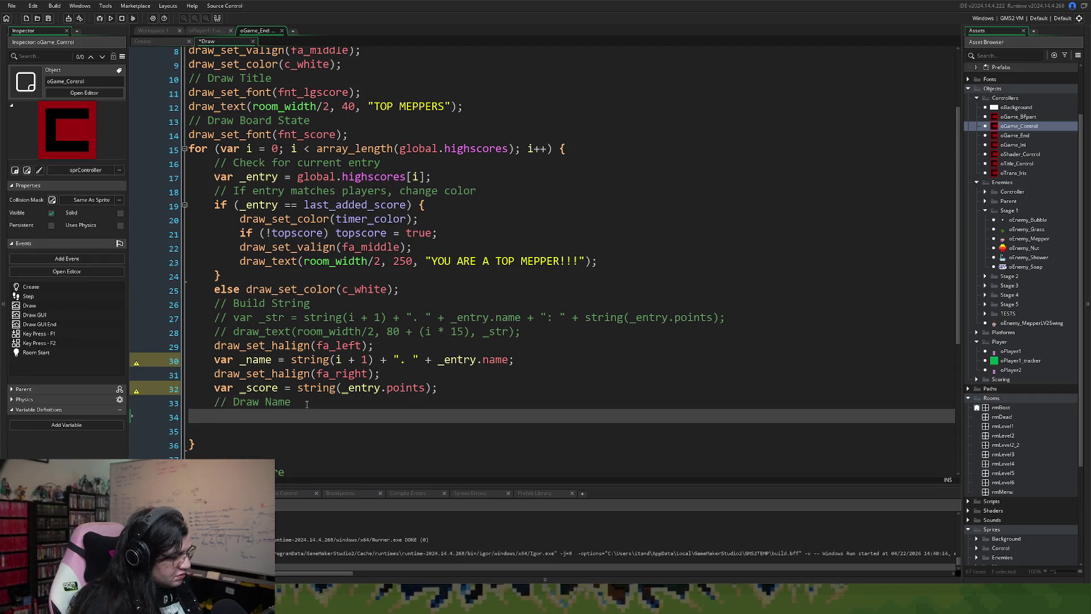
double_click(262, 345)
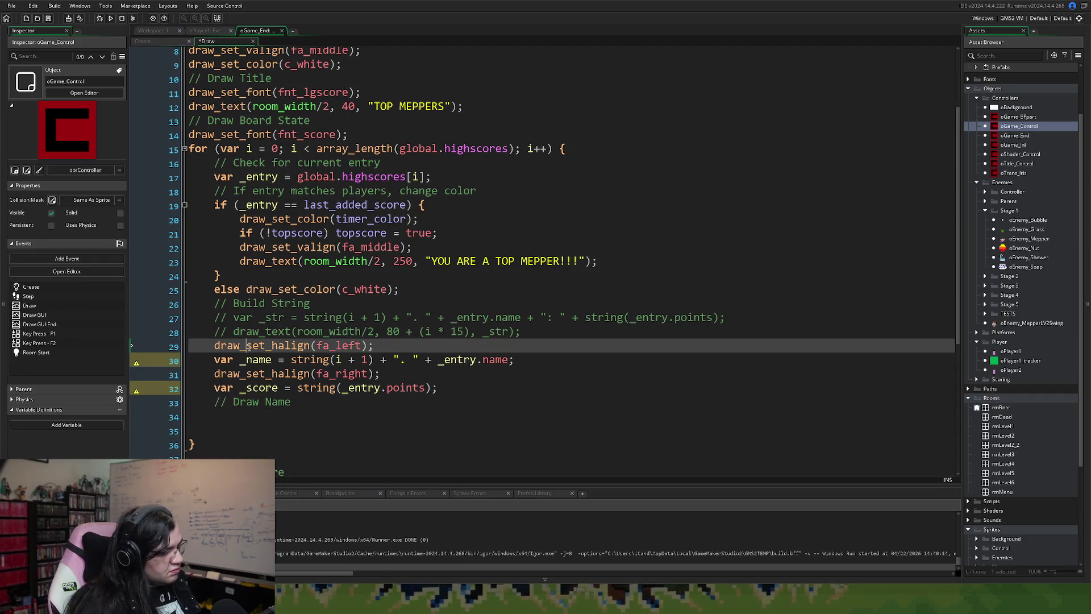
- Replace the stray draw_set_halign text on line 34 with draw_text( and open rmLevel1
type("draw_set_halign")
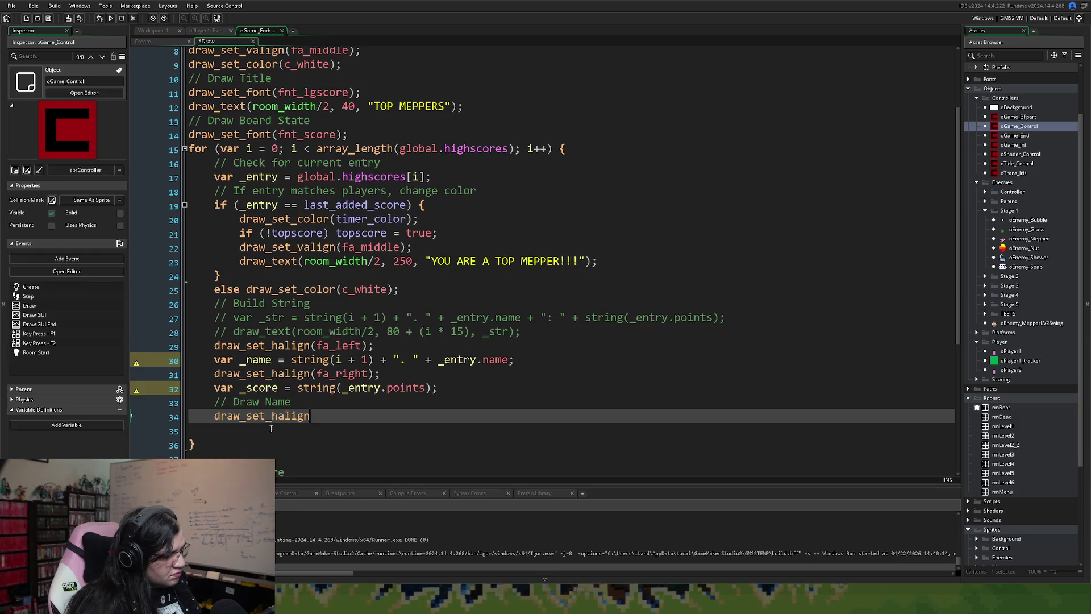
key("shift+Home")
key("BackSpace")
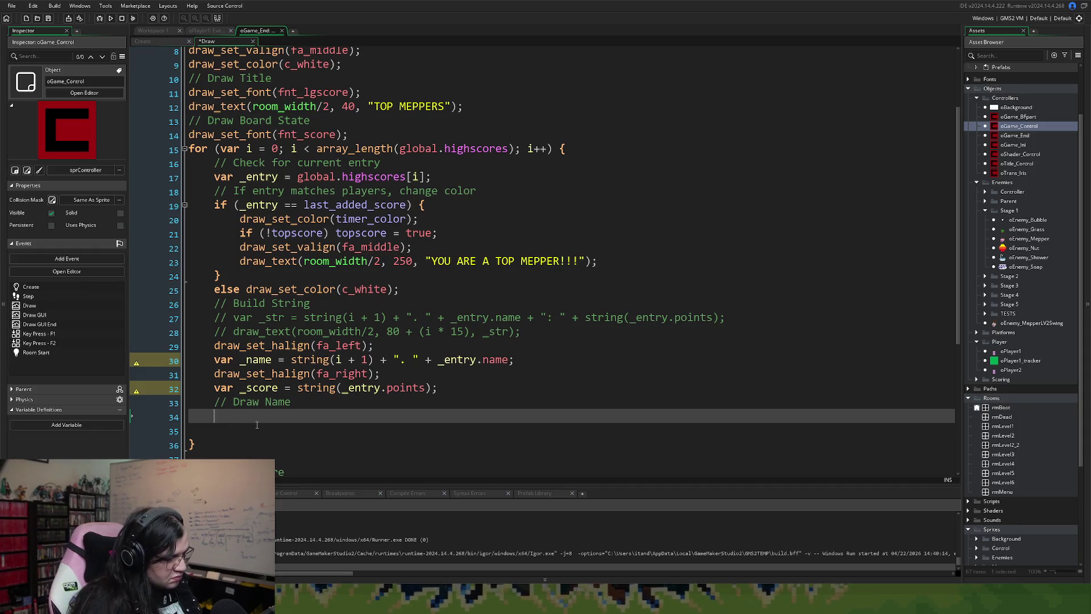
key("BackSpace")
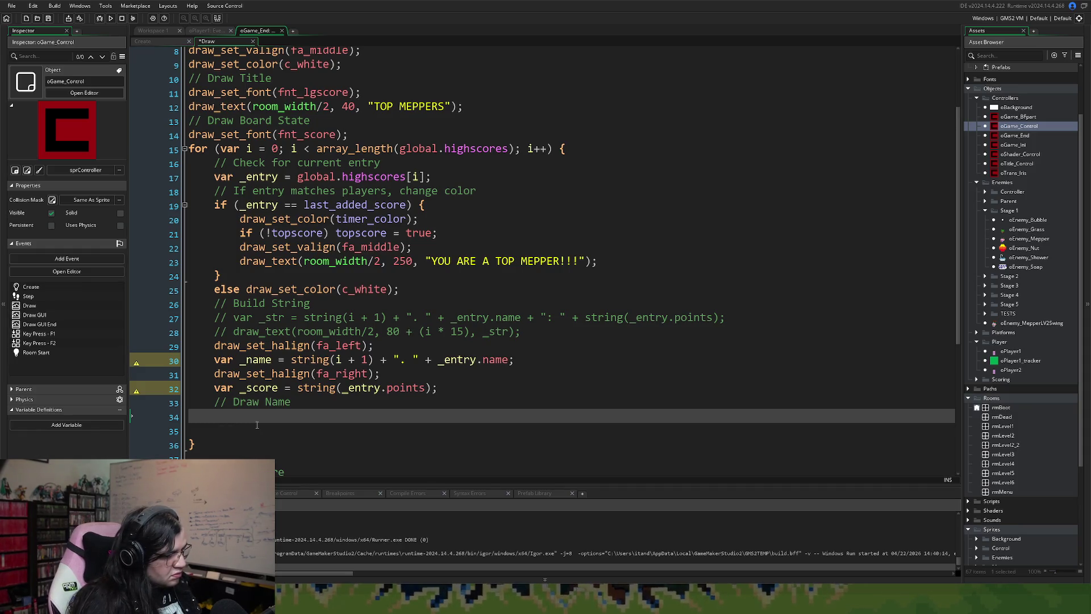
type("draw")
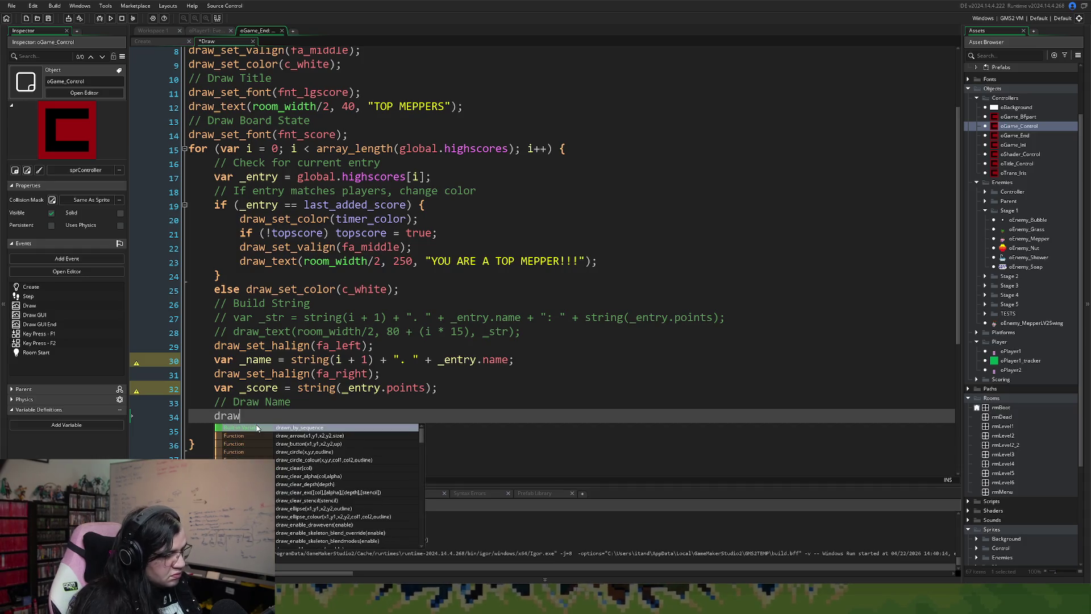
type("_text")
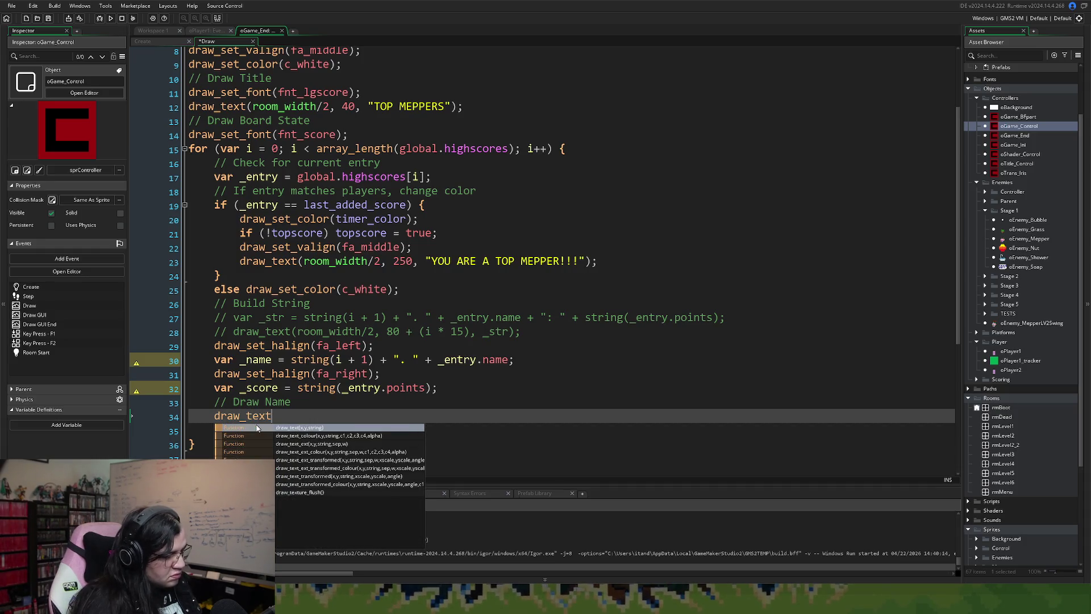
type("(")
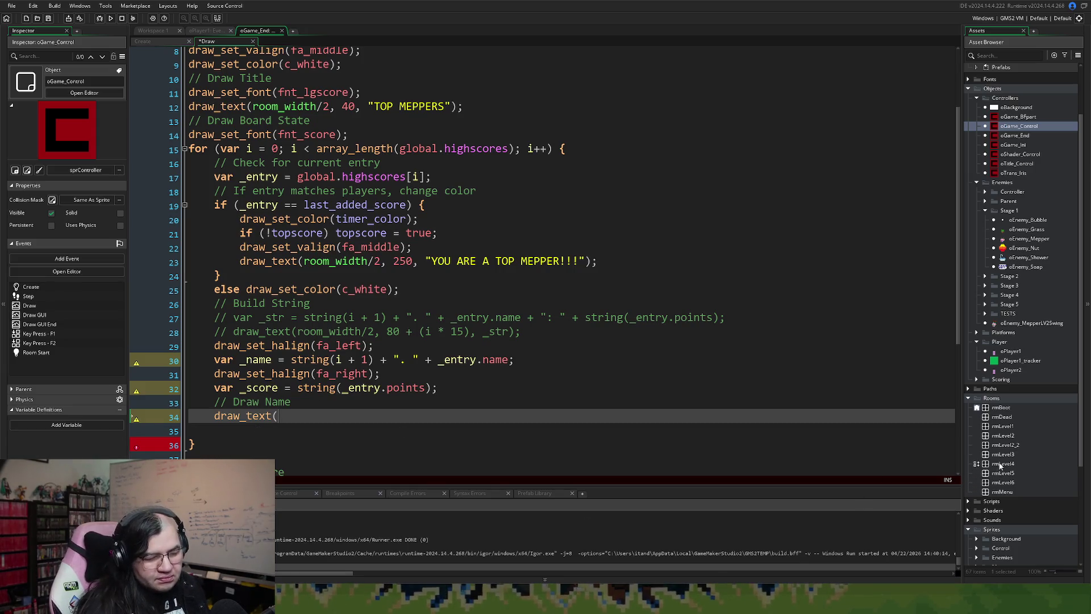
double_click(998, 427)
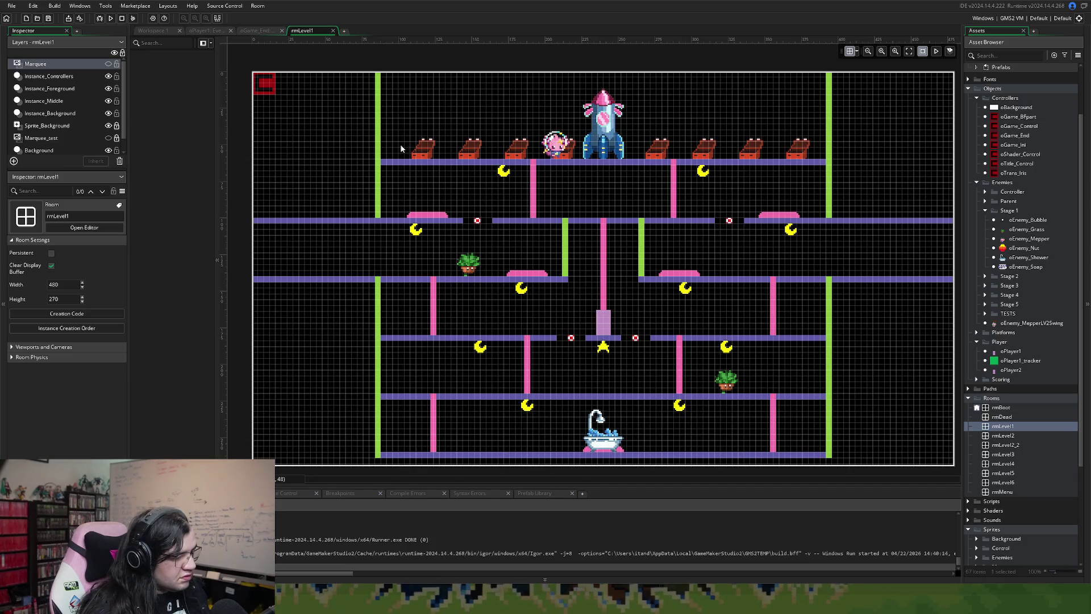
- Back in the Draw code, write draw_text(100, 80 + (i * 15), _name); under Draw Name
left_click(252, 34)
type("draw_text(")
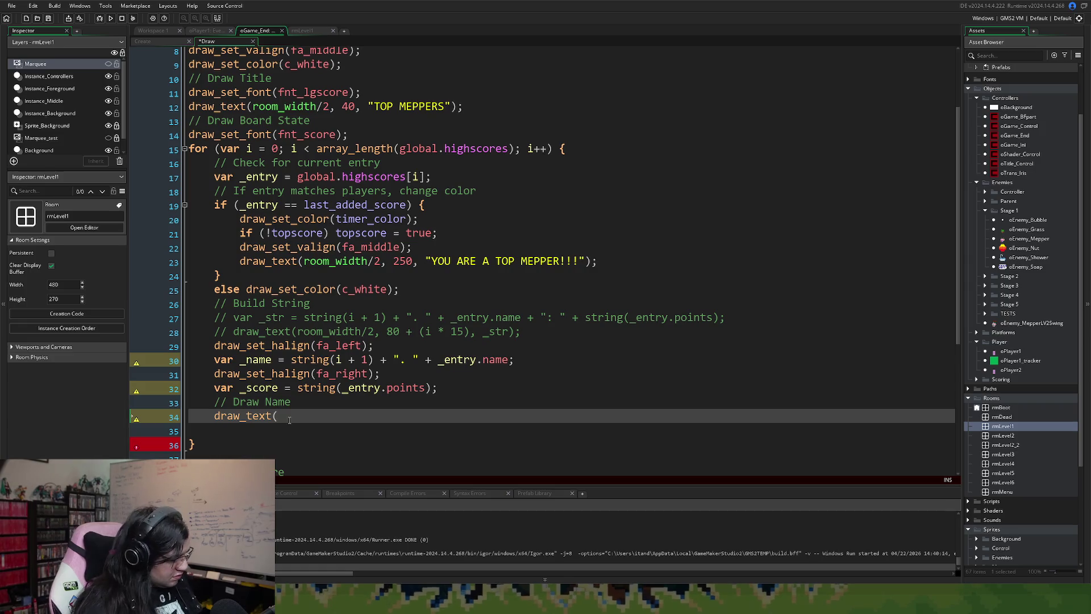
type("100,")
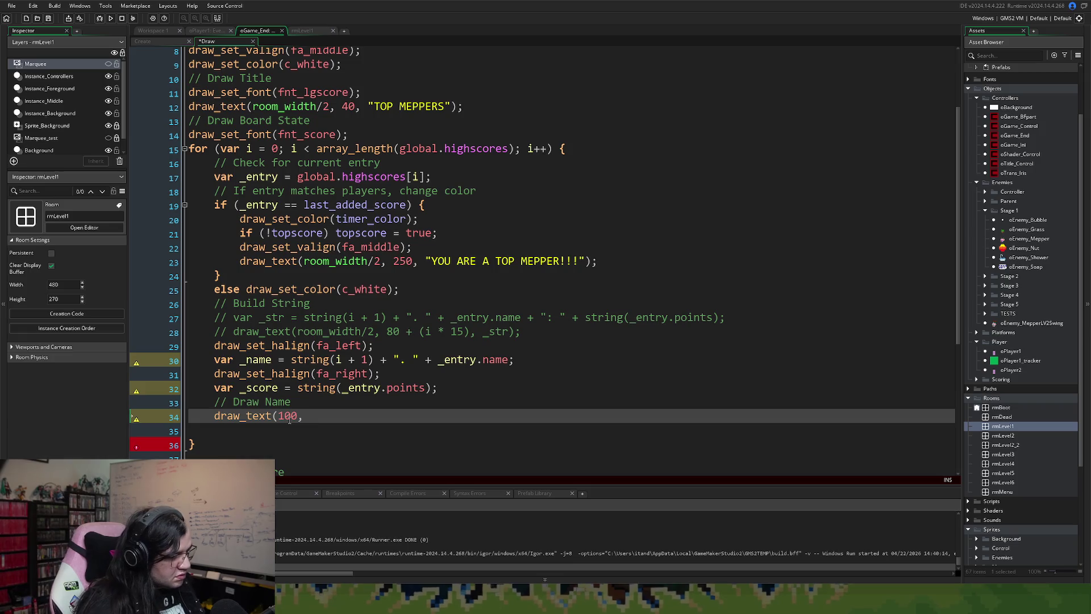
left_click(388, 332)
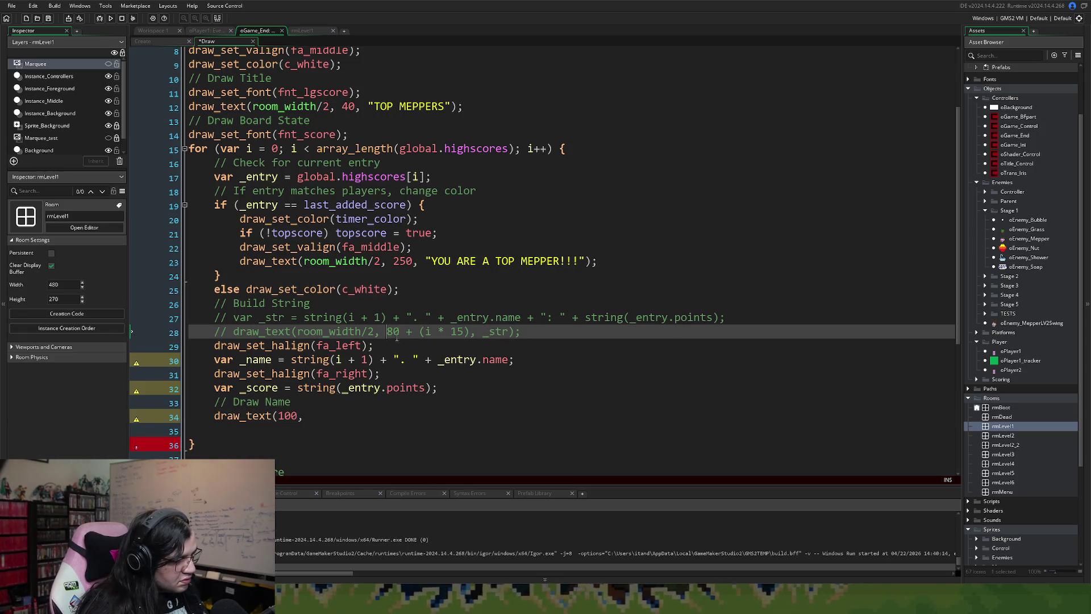
left_click_drag(470, 331, 387, 335)
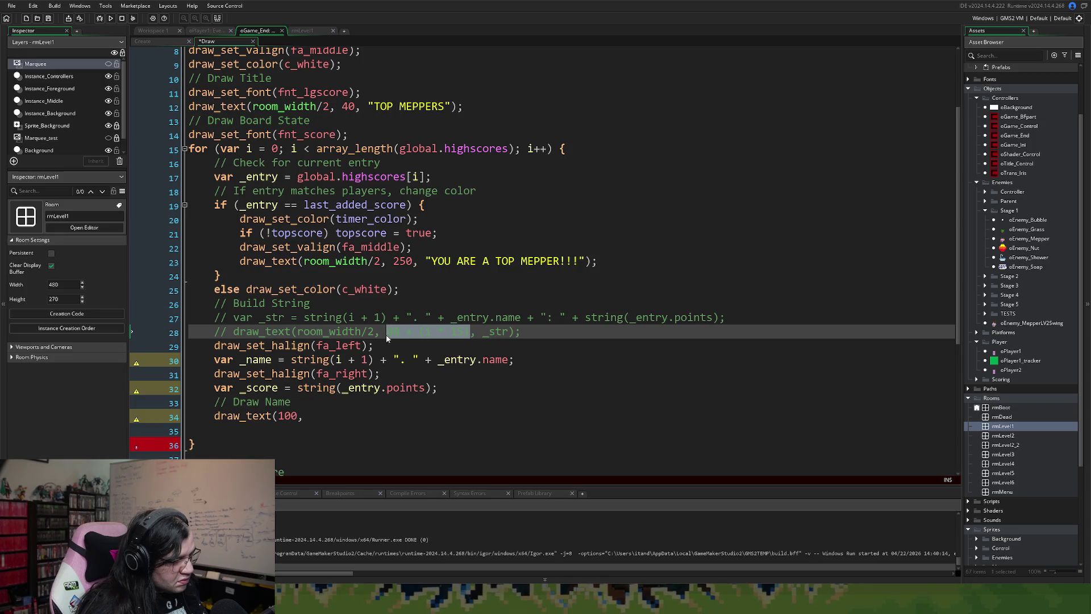
key("ctrl+c")
left_click(305, 418)
key("ctrl+v")
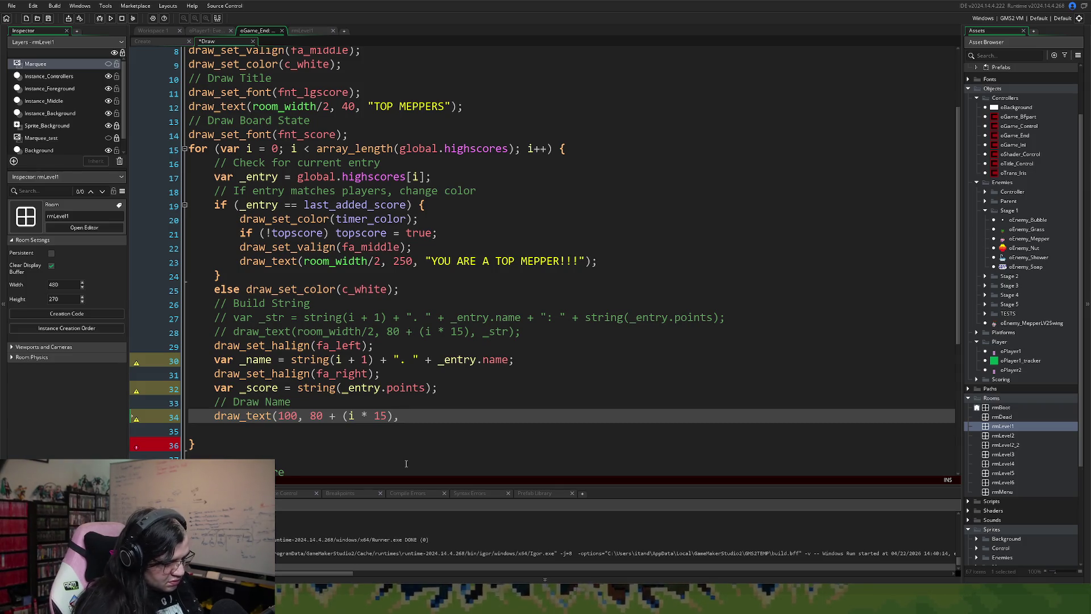
type(" _name")
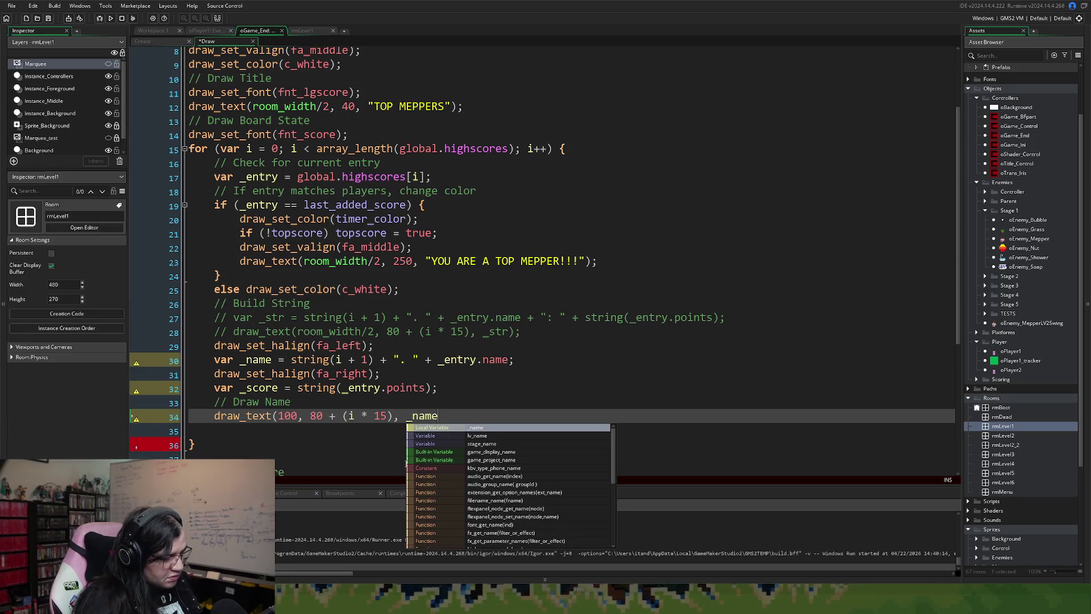
type(");")
key("Return")
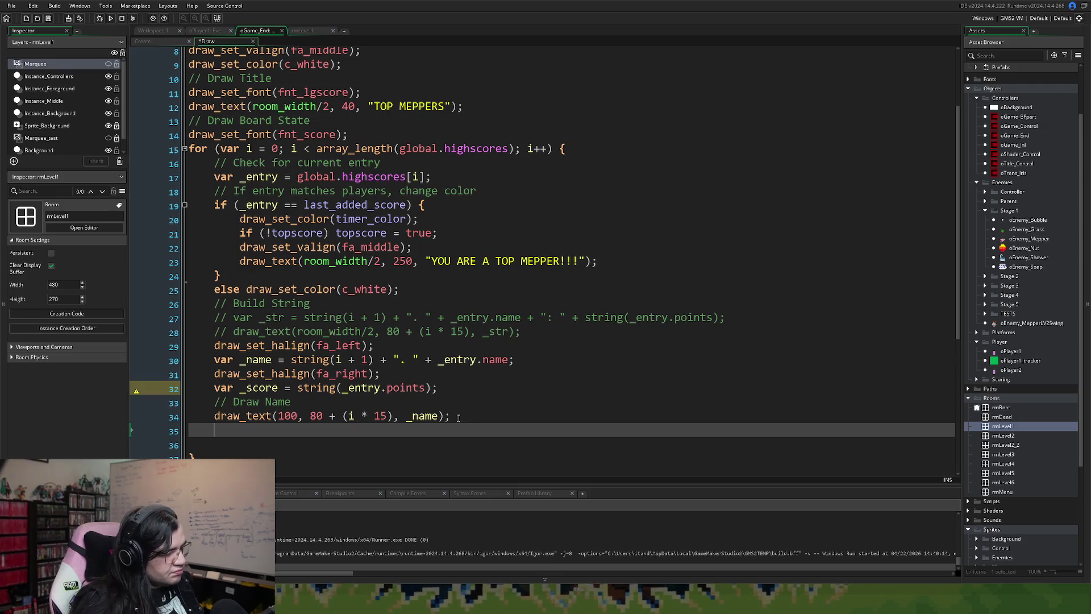
- Move the draw_set_halign(fa_left) line from line 29 to just above the name draw_text call
left_click_drag(461, 417, 215, 424)
left_click(229, 434)
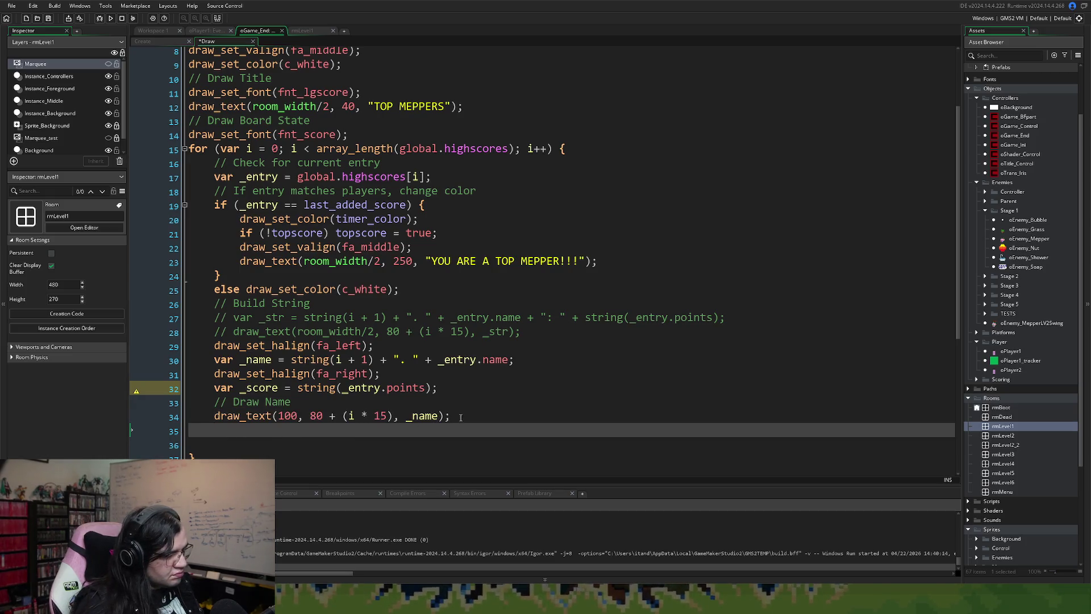
left_click_drag(461, 418, 214, 419)
key("BackSpace")
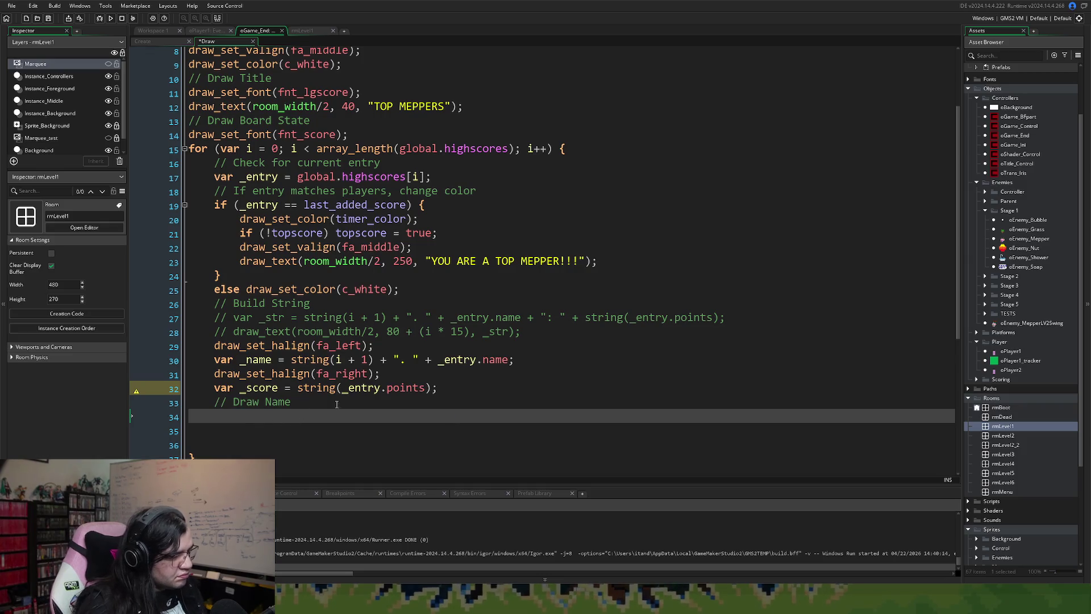
key("BackSpace")
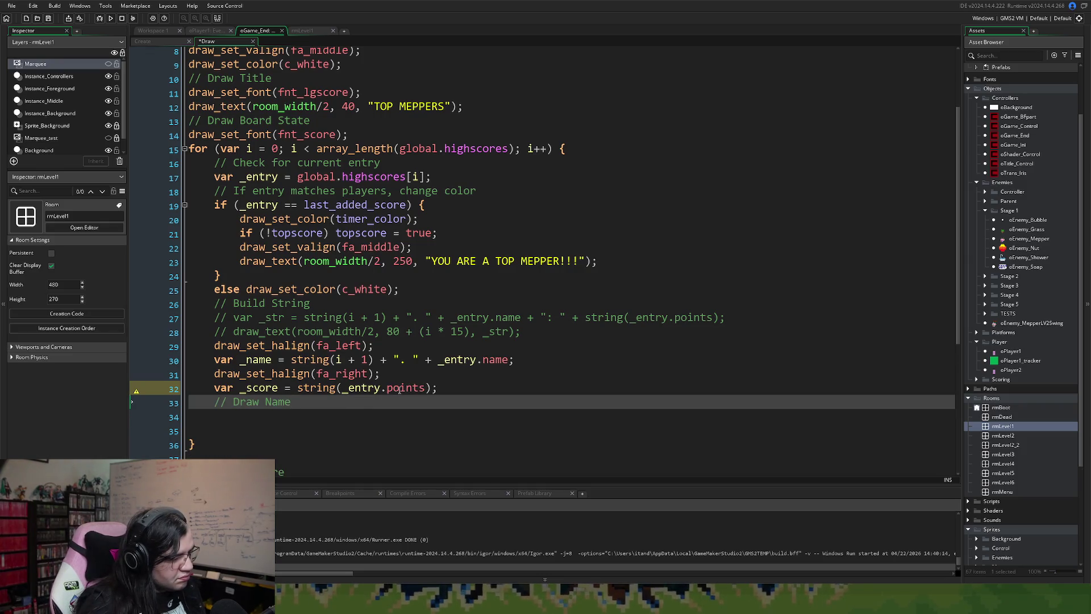
key("ctrl+z")
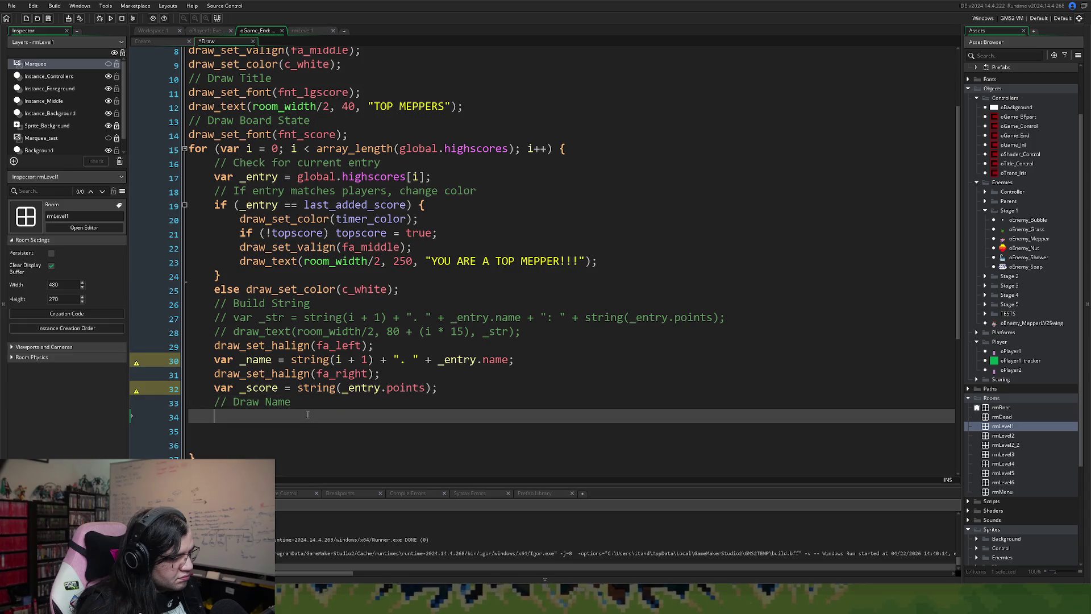
key("ctrl+z")
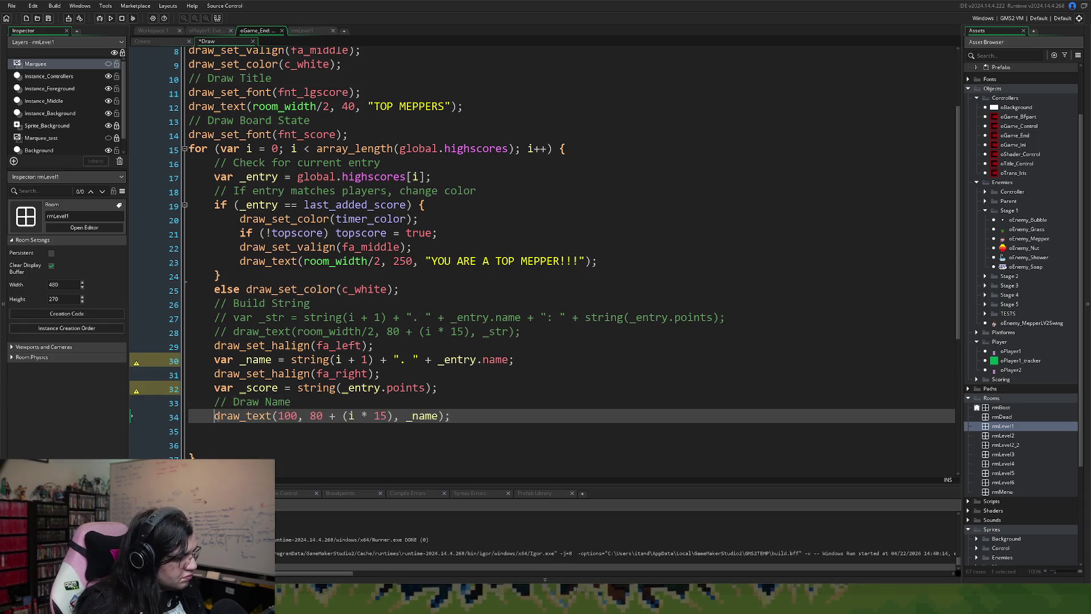
key("Return")
left_click_drag(374, 345, 214, 347)
key("ctrl+x")
left_click(227, 417)
key("ctrl+v")
left_click(226, 344)
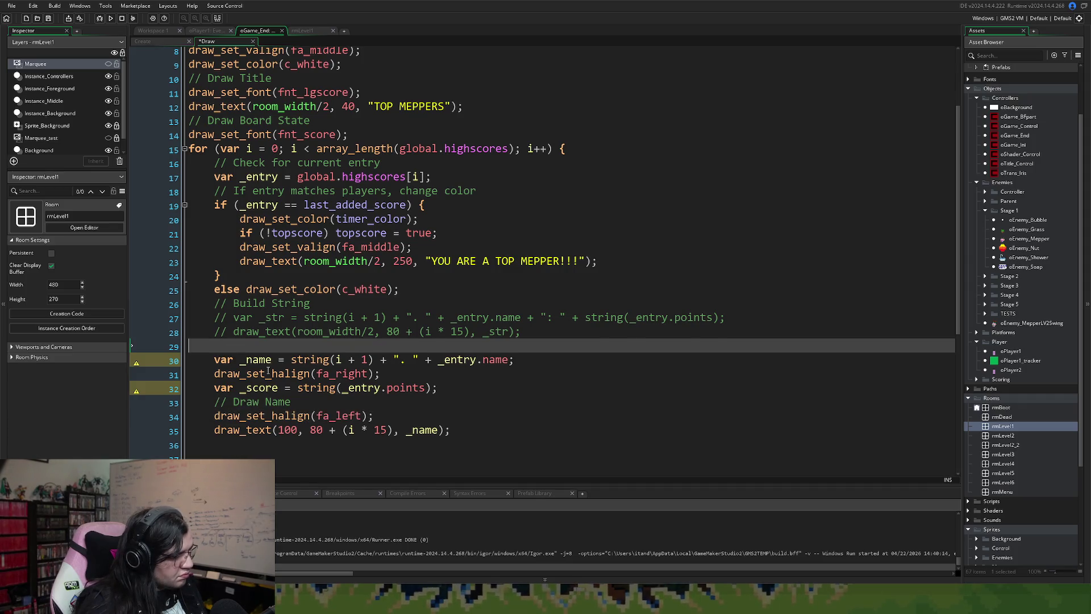
key("BackSpace")
- Add a '// Draw Score' comment below the name draw_text line
left_click(458, 420)
key("Return")
type("// Draw Score")
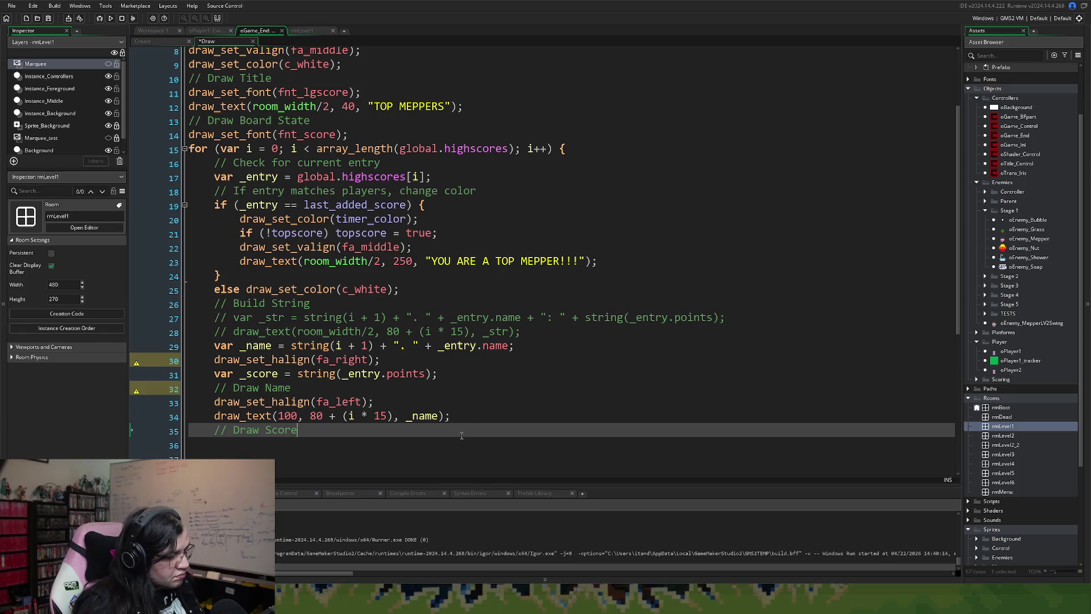
key("Return")
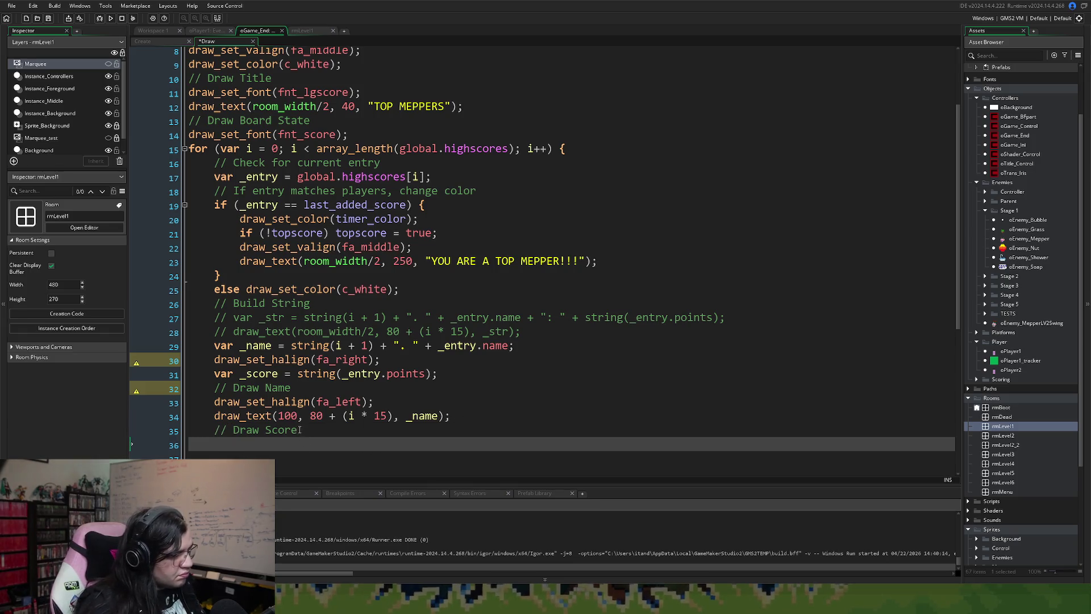
left_click_drag(445, 375, 216, 373)
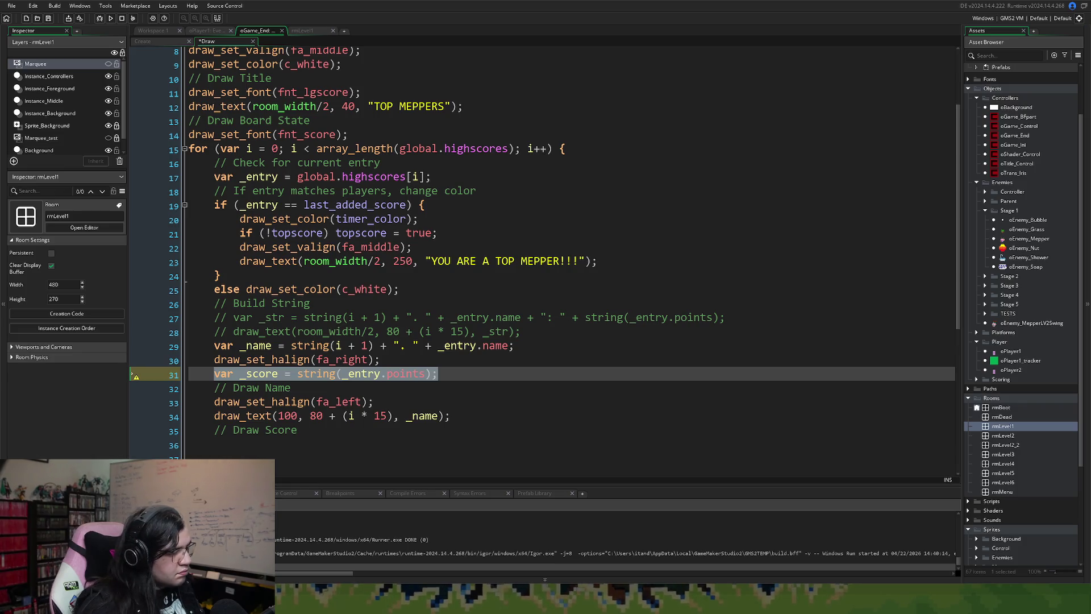
left_click(278, 373)
left_click_drag(449, 376, 214, 374)
key("ctrl+c")
left_click(328, 446)
key("ctrl+v")
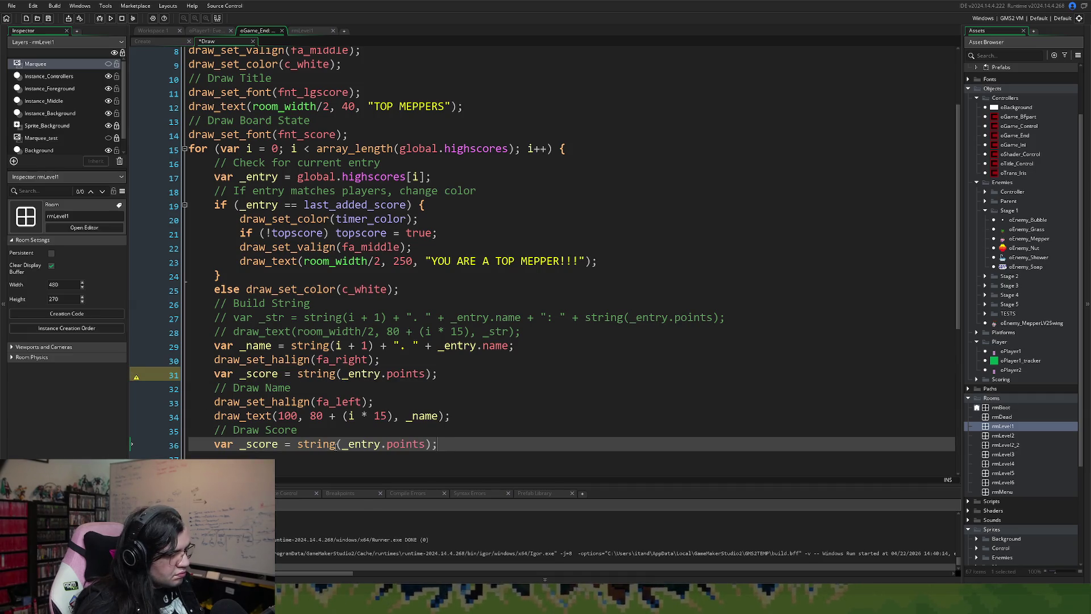
left_click_drag(439, 445, 189, 444)
key("BackSpace")
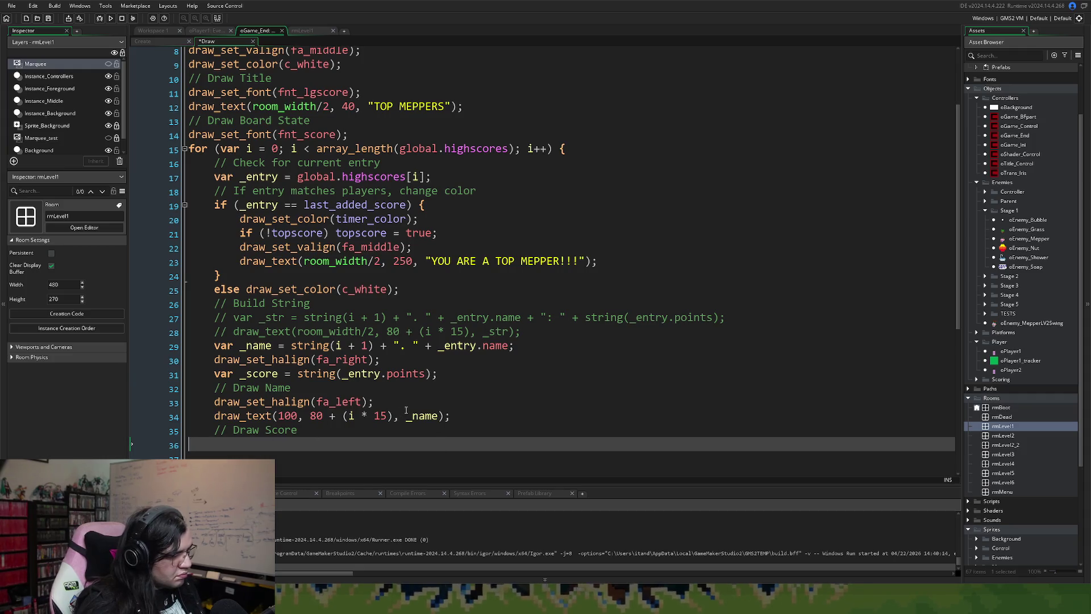
- Move the draw_set_halign(fa_right) line under the Draw Score comment, followed by a blank line
left_click_drag(381, 359, 181, 369)
key("ctrl+x")
key("BackSpace")
left_click(229, 427)
key("ctrl+v")
key("Return")
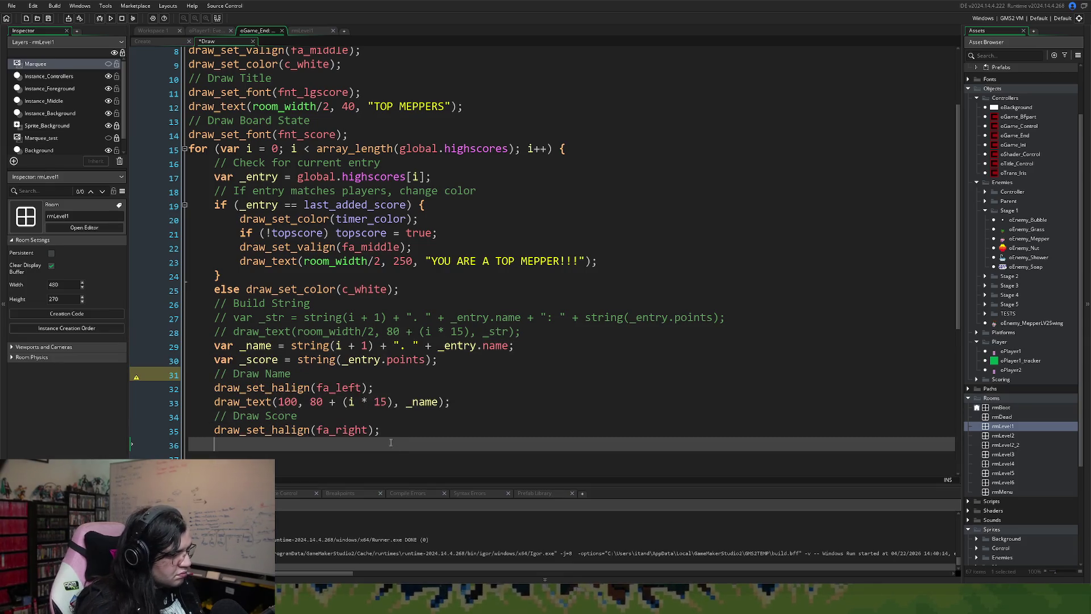
scroll(309, 385, "down", 1)
mouse_move(371, 353)
left_mouse_down()
mouse_move(233, 361)
mouse_move(375, 368)
left_mouse_up()
- Duplicate the name draw_text line onto line 36 and set its x to 379, matching the room width
left_click(456, 368)
left_click_drag(455, 368, 216, 381)
key("ctrl+c")
left_click(221, 410)
key("ctrl+v")
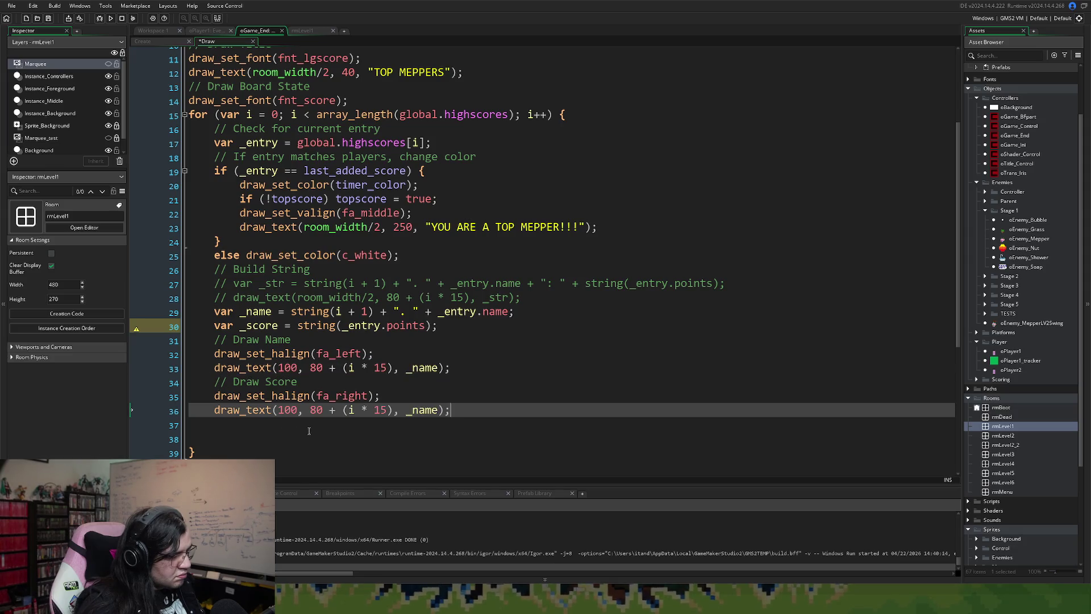
left_click_drag(299, 411, 279, 411)
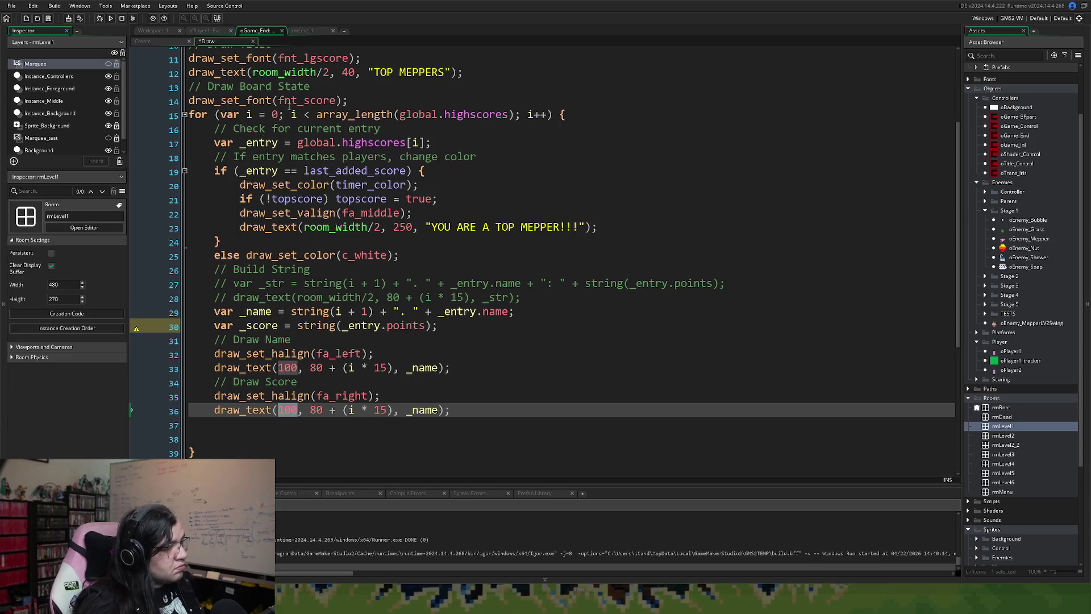
left_click(295, 32)
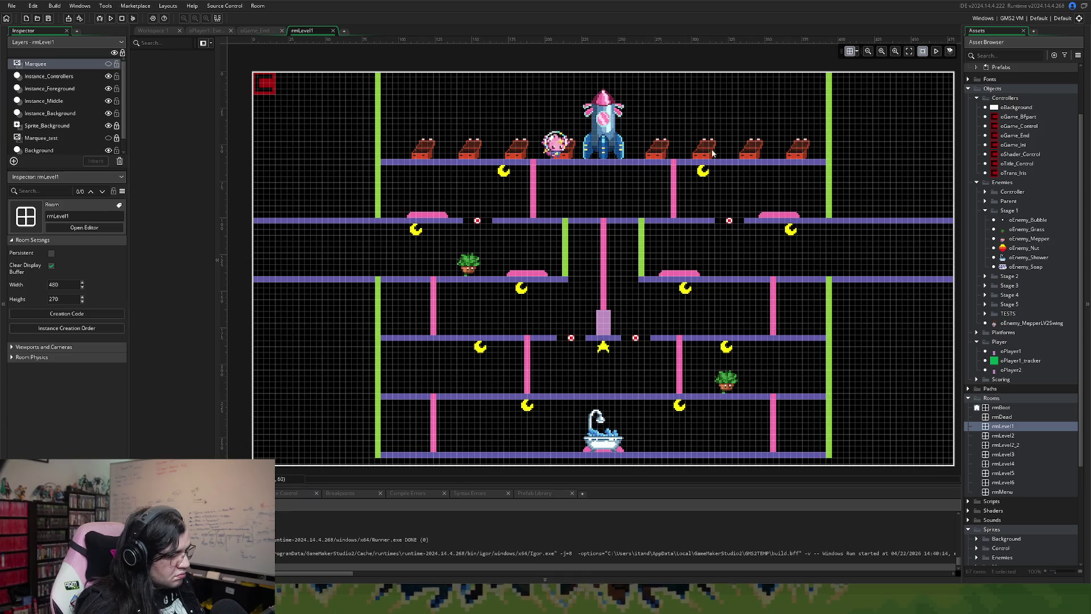
left_click(253, 33)
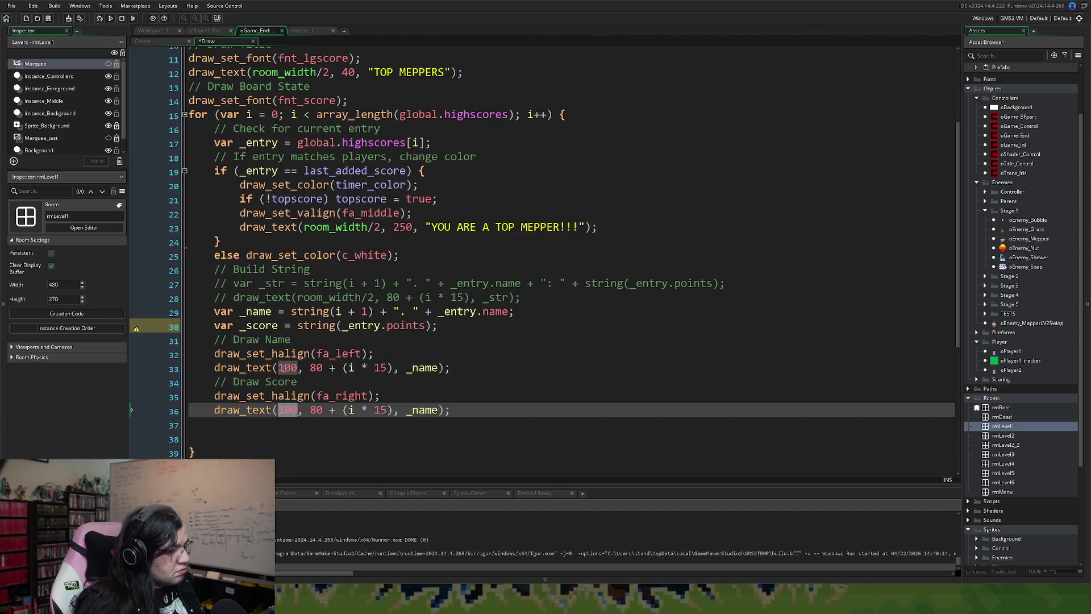
type("379")
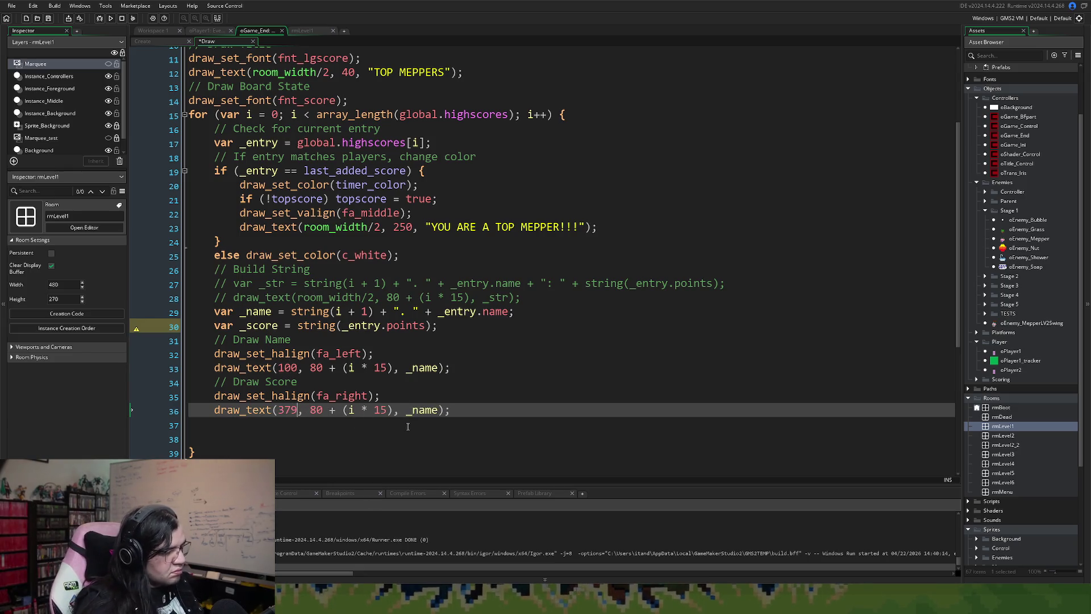
- Swap _name for _score on line 36, remove the extra blank line, then save and run
double_click(259, 326)
double_click(425, 410)
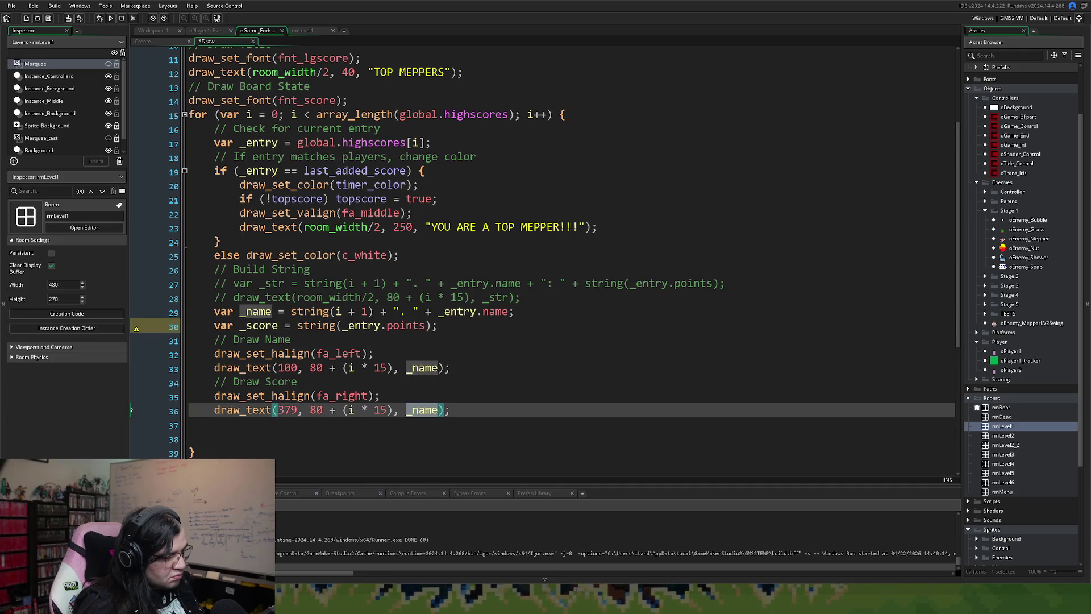
key("ctrl+v")
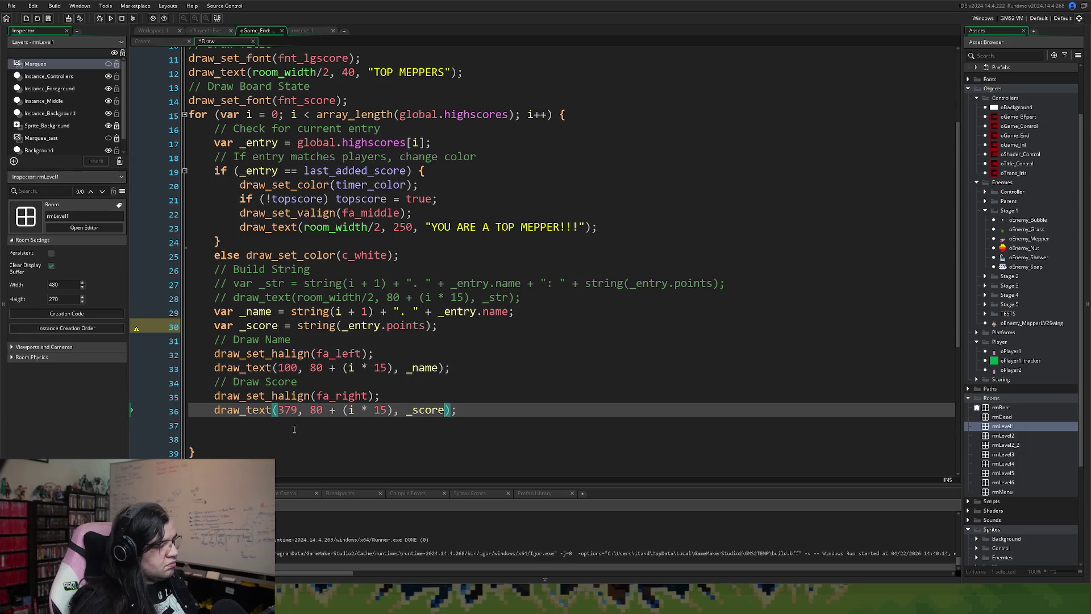
left_click(196, 432)
key("BackSpace")
key("BackSpace")
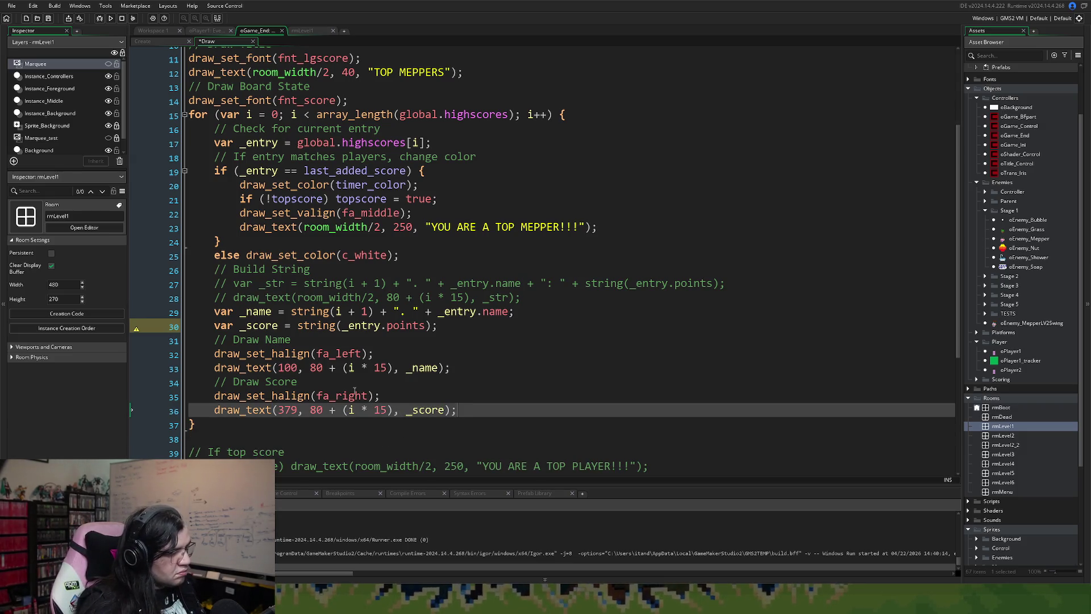
left_click(48, 19)
left_click(110, 19)
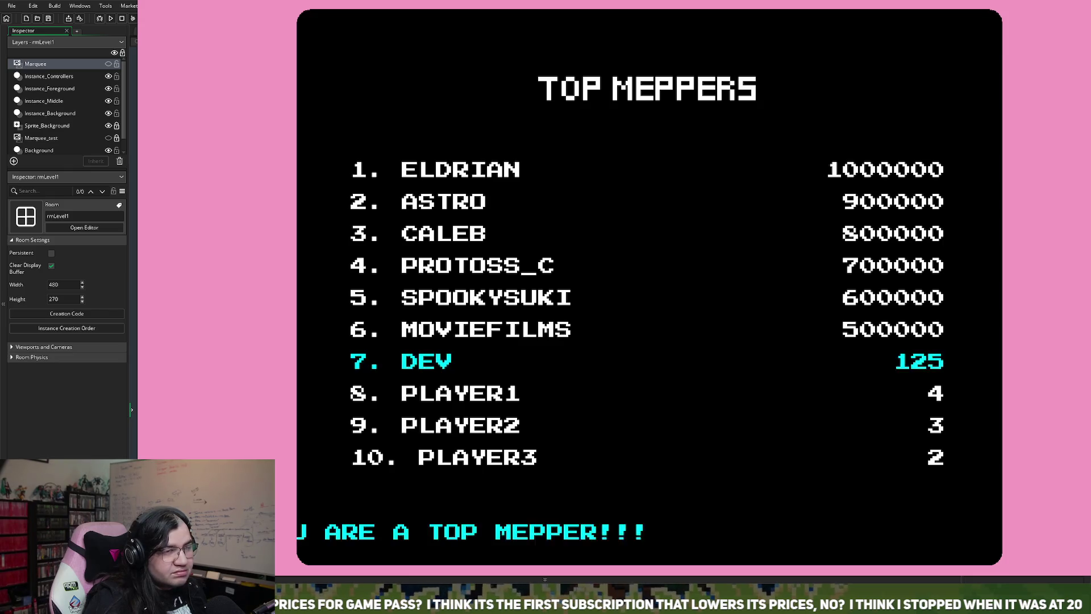
- Play to the TOP MEPPERS table showing DEV seventh with 125, then close the game
key("Escape")
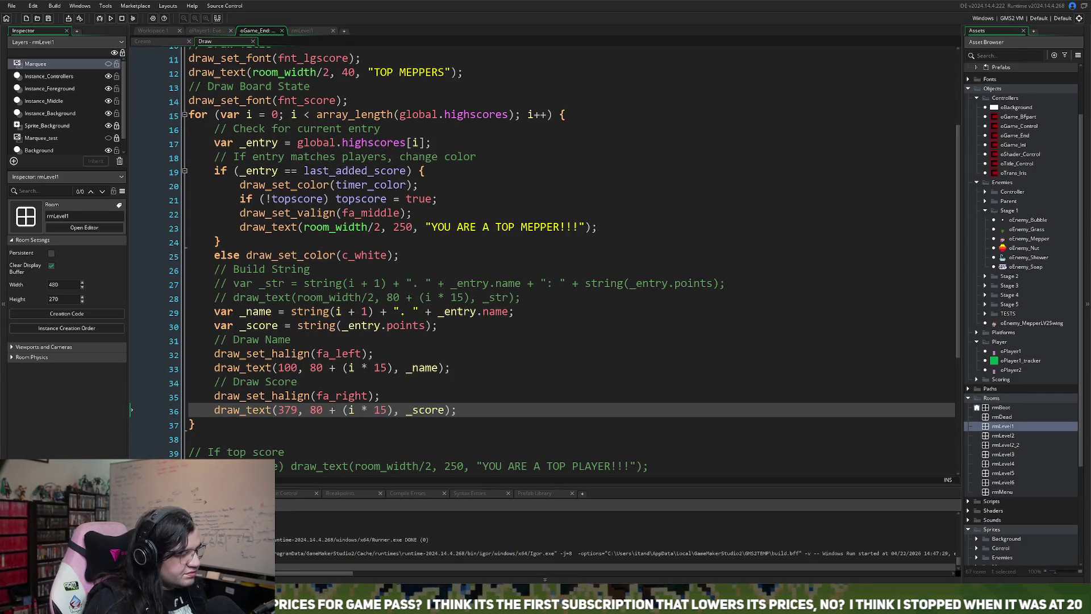
- Change the leaderboard name x to 140 and the score x to 339
left_click_drag(296, 368, 284, 368)
type("40")
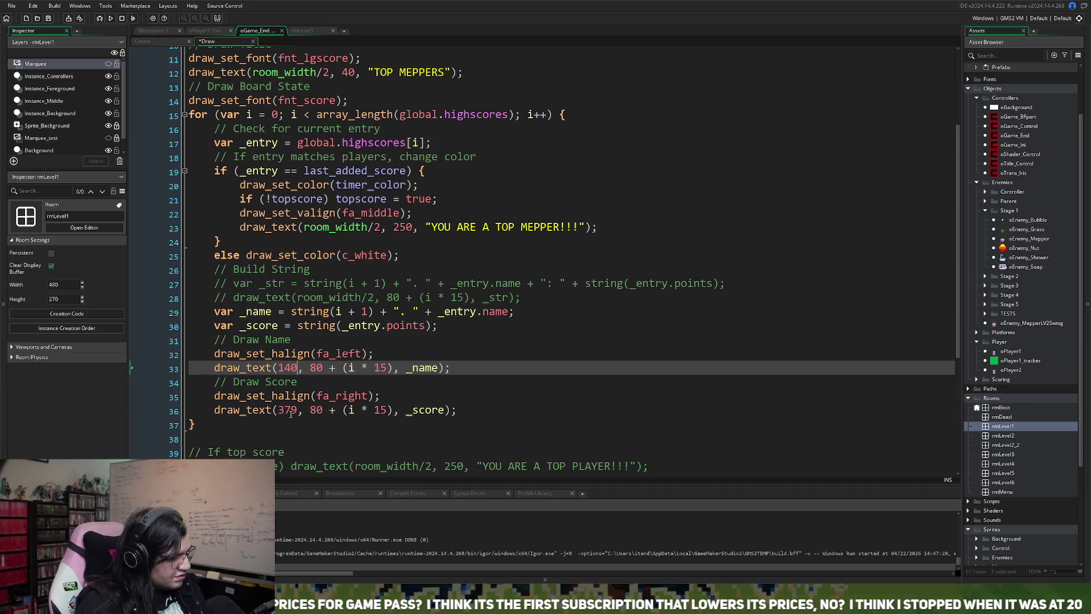
left_click_drag(290, 411, 284, 410)
type("3")
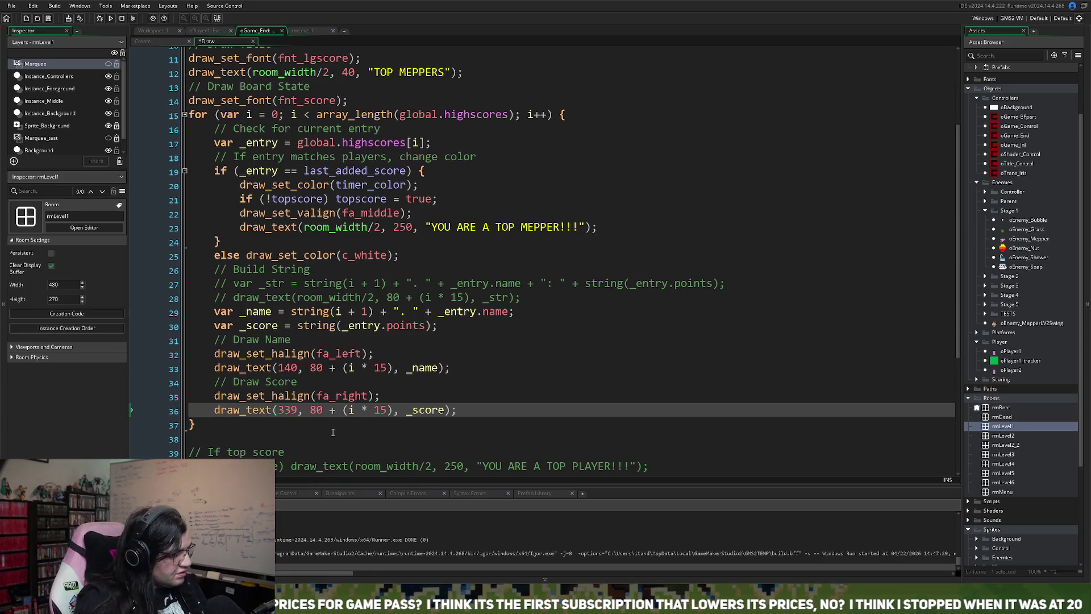
scroll(441, 374, "down", 2)
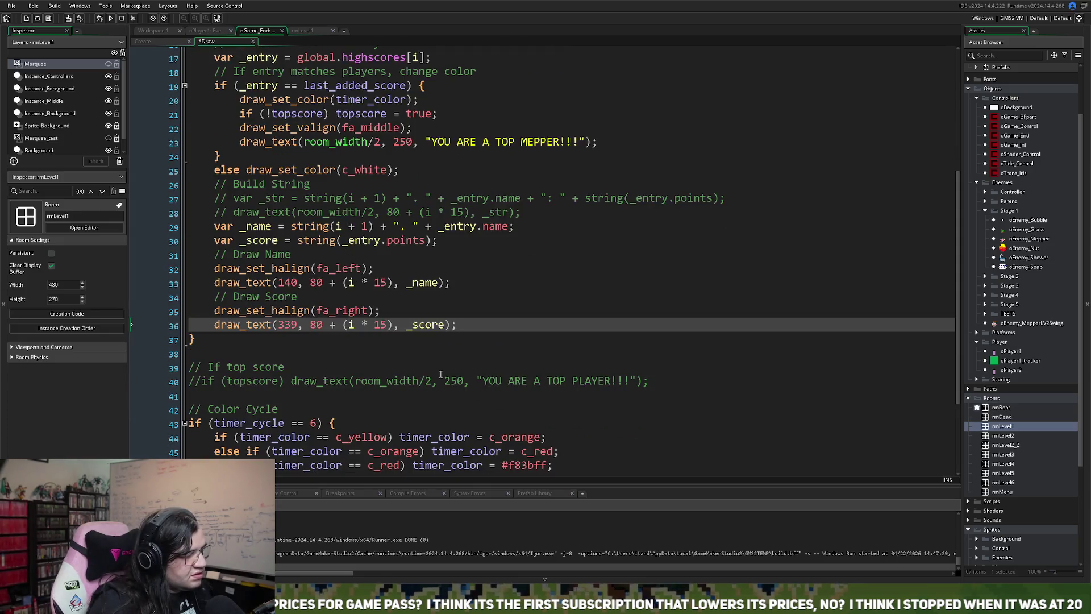
scroll(441, 374, "down", 1)
scroll(440, 377, "up", 3)
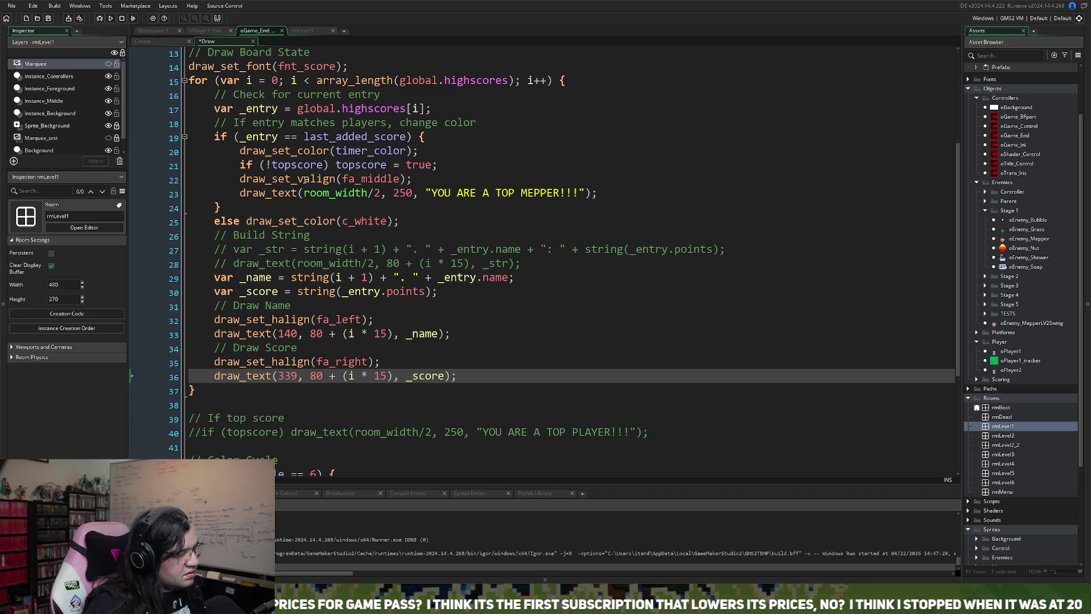
- Replace draw_set_valign(fa_middle) with draw_set_halign(fa_center) on line 22, then save and run
left_click(298, 179)
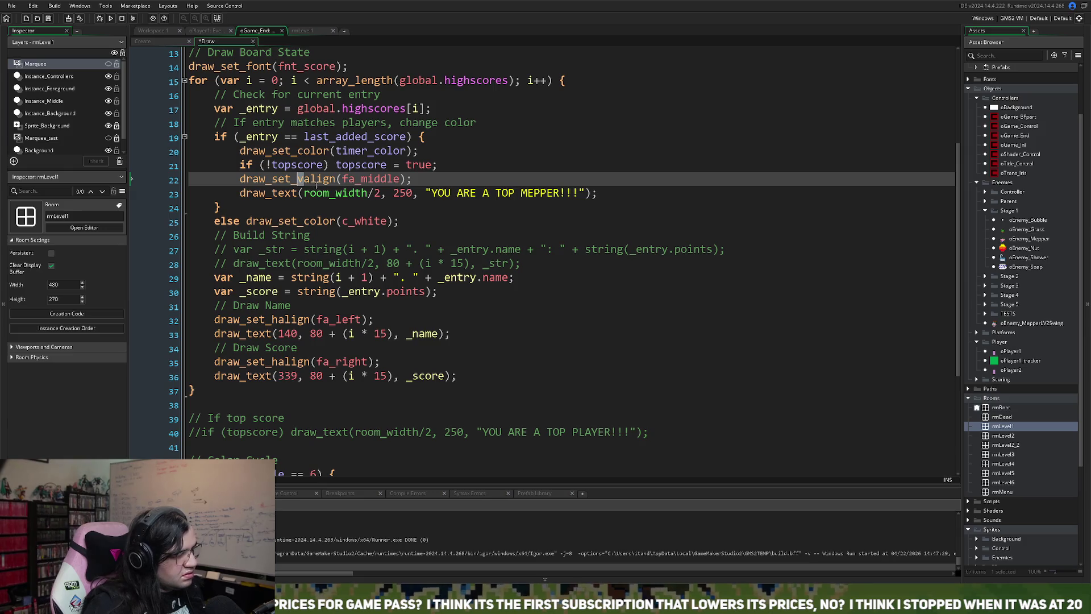
type("h")
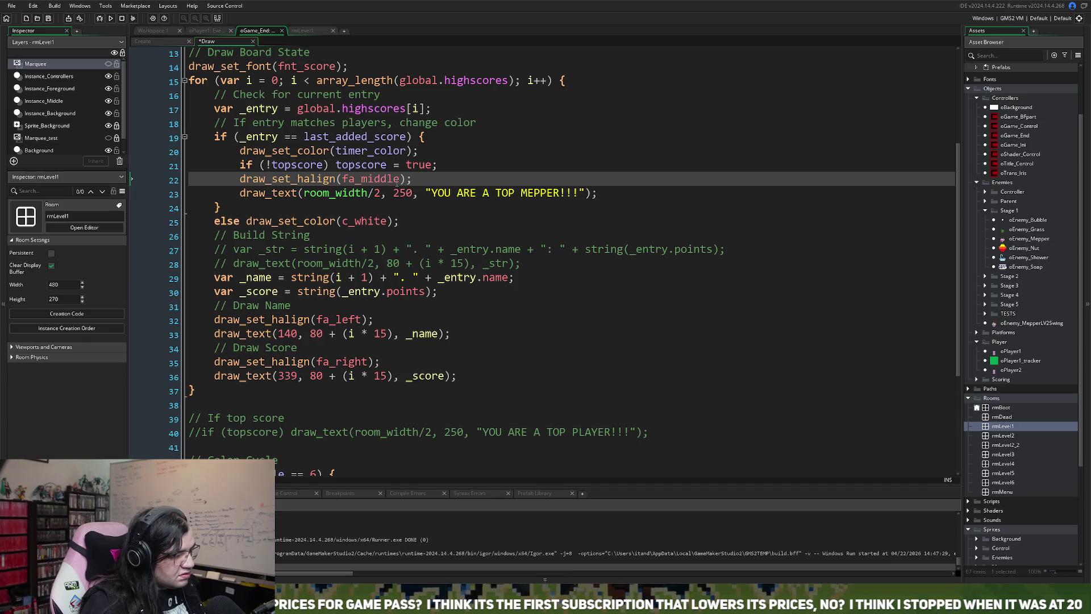
key("shift+Left")
key("shift+Left")
key("shift+Left")
type("cen")
left_click(404, 191)
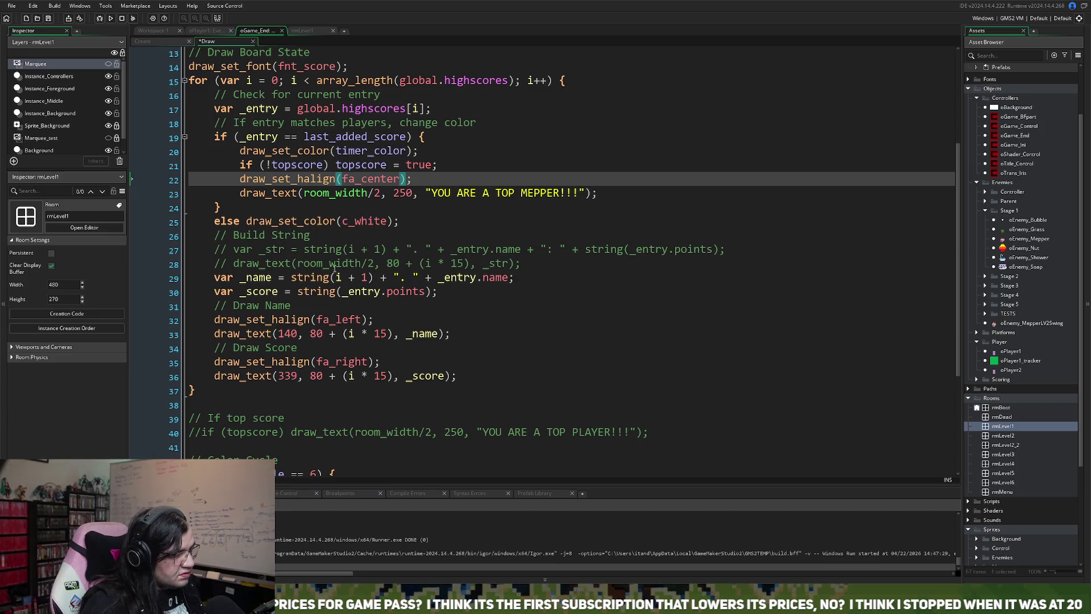
left_click(456, 213)
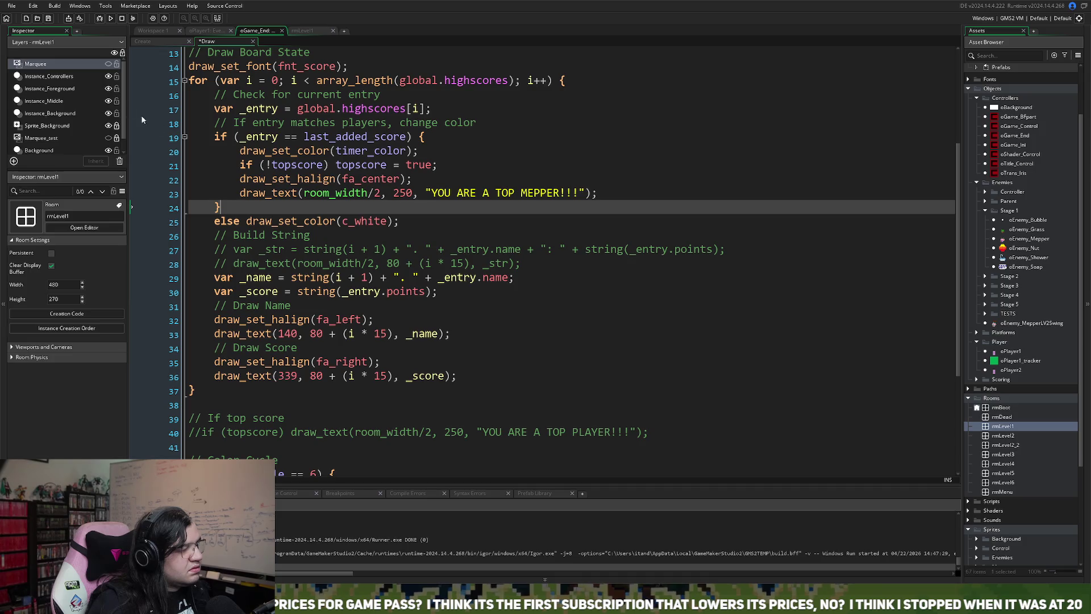
left_click(111, 18)
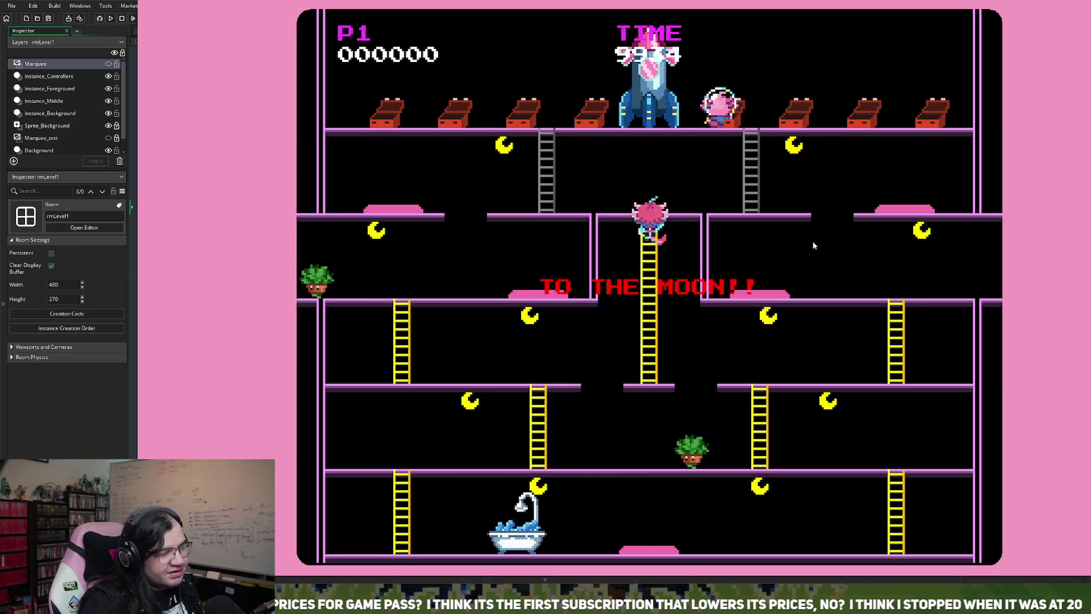
- Move and jump through Level 1 to reach the leaderboard with DEV seventh at 32475, then close it
key("Right")
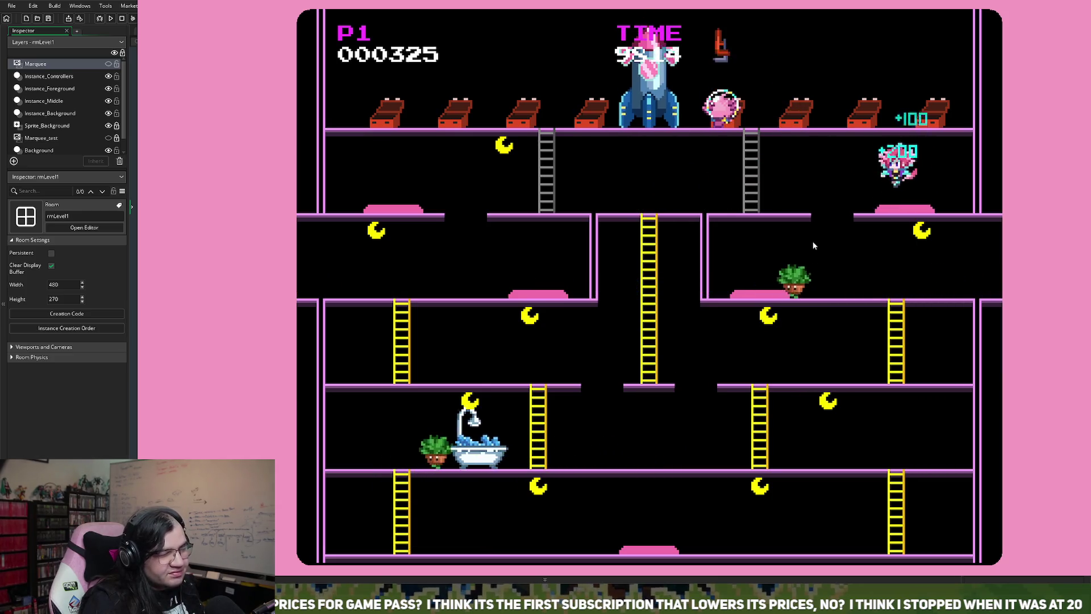
key("Left")
key("space")
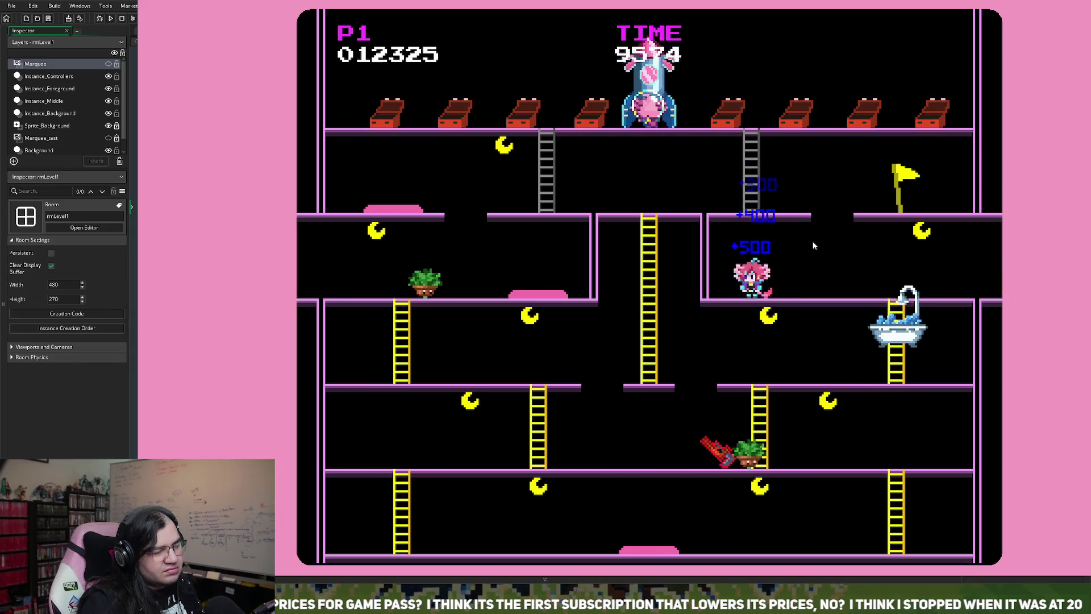
key("Right")
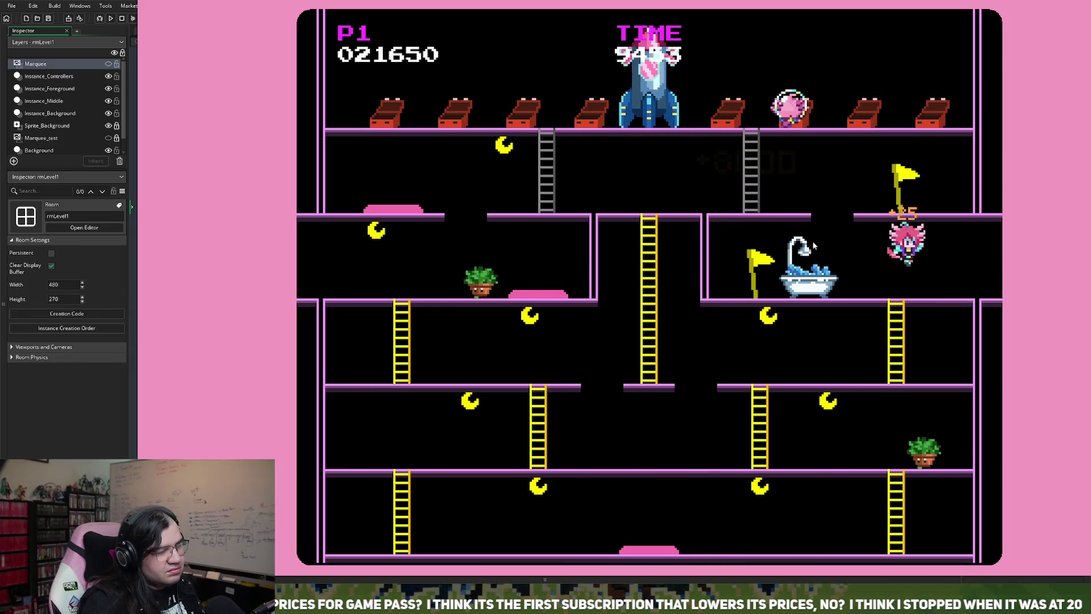
key("Right")
key("space")
key("space")
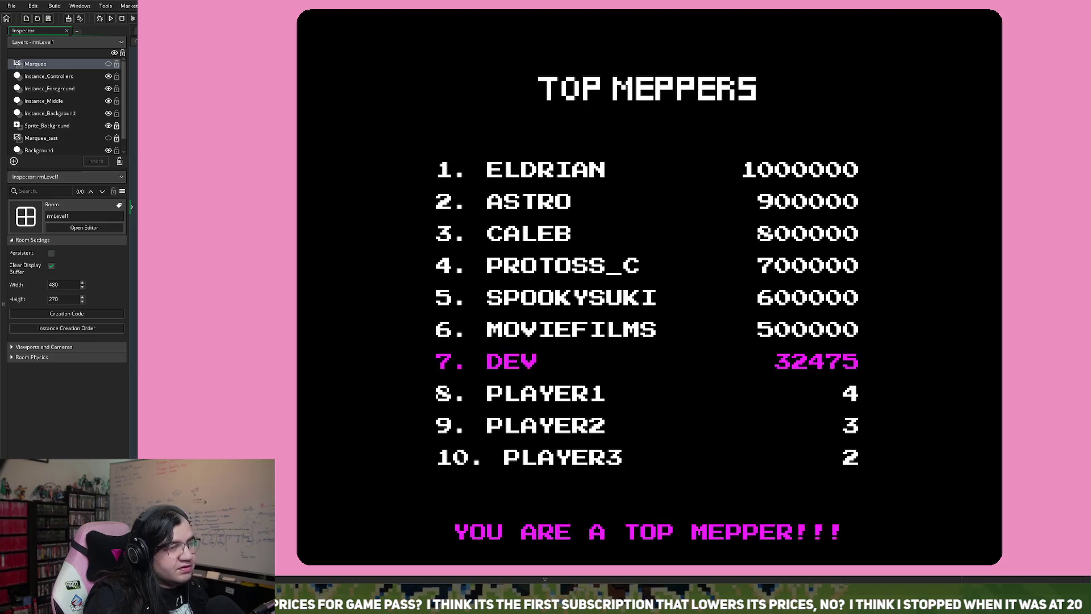
key("Escape")
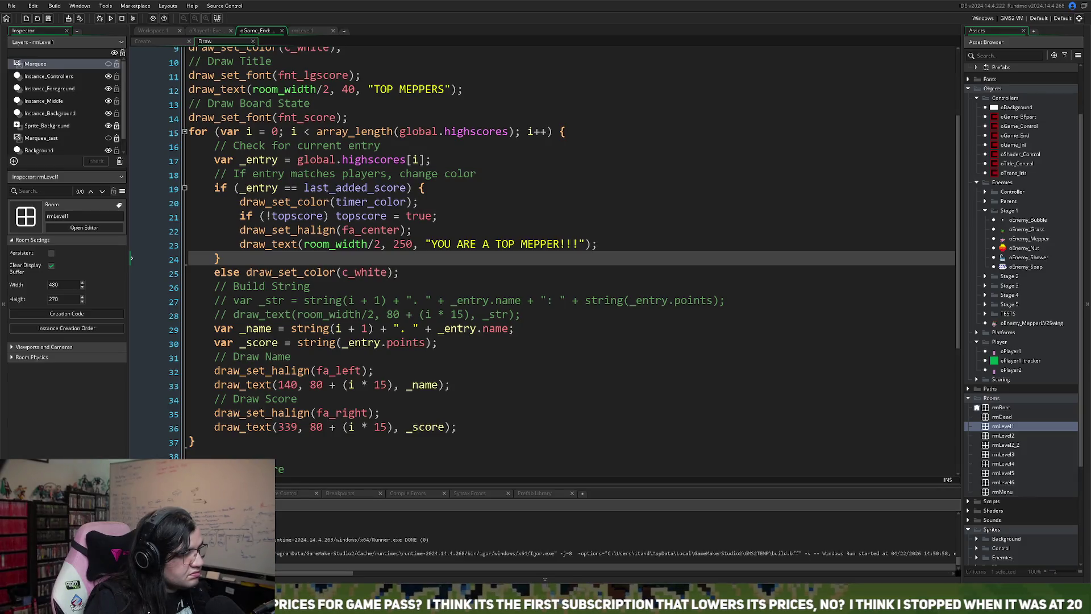
left_click(267, 131)
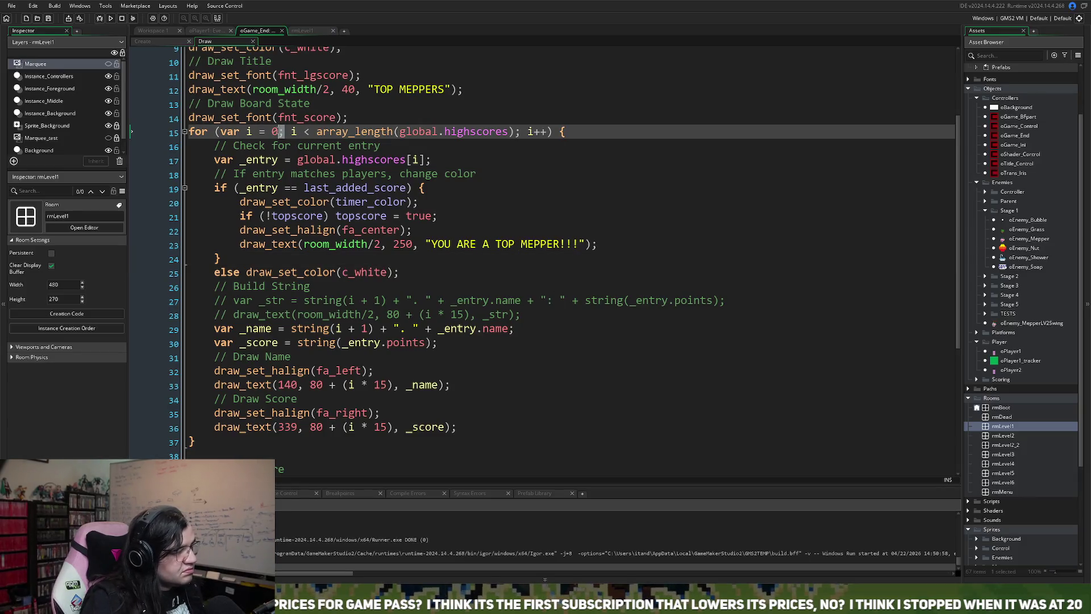
left_click_drag(248, 131, 282, 133)
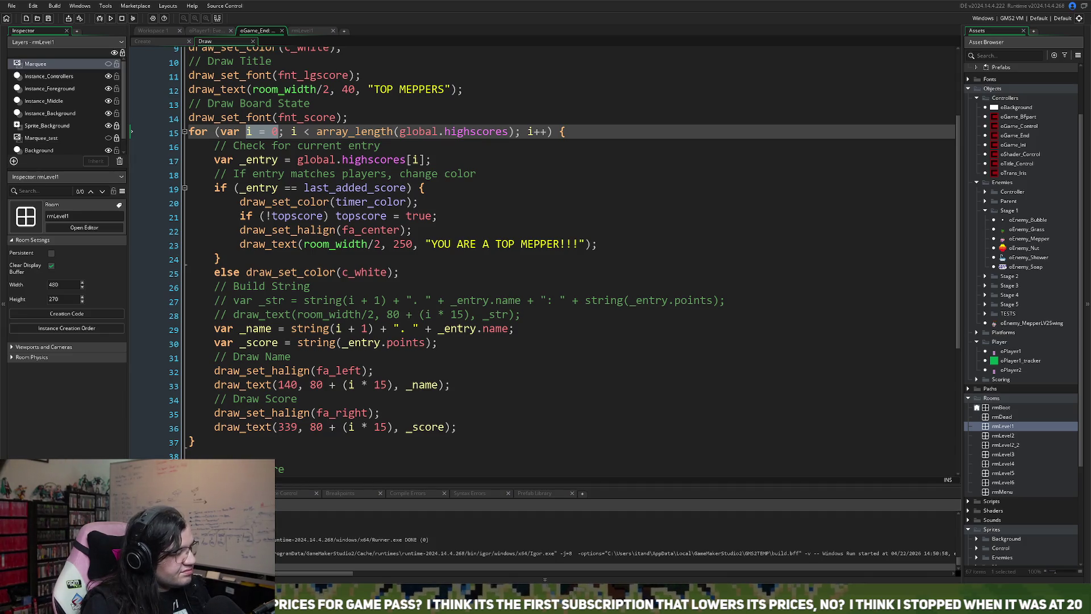
scroll(568, 255, "down", 3)
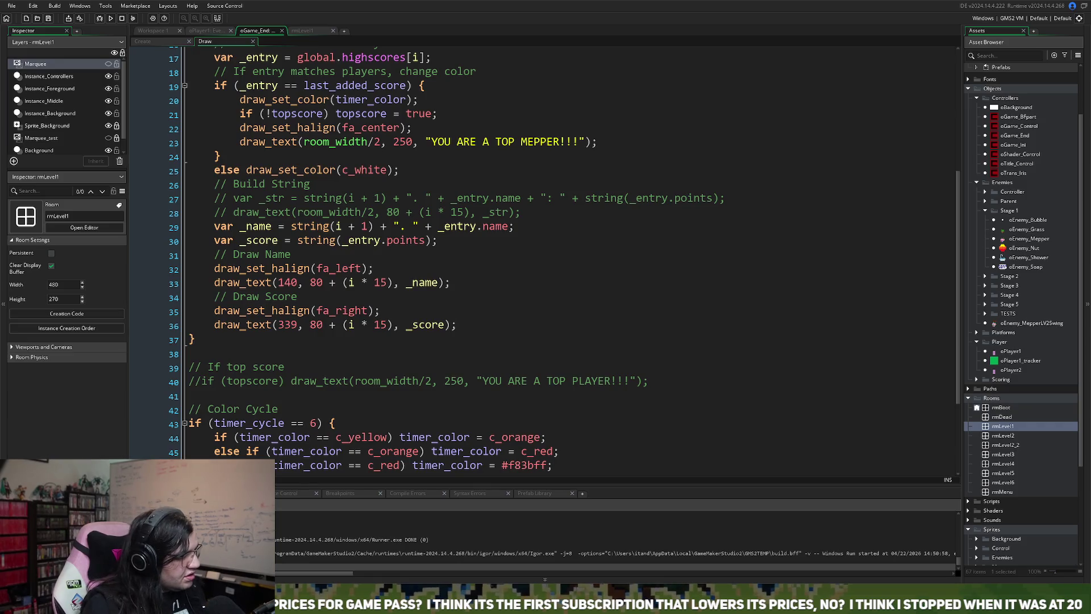
left_click(224, 281)
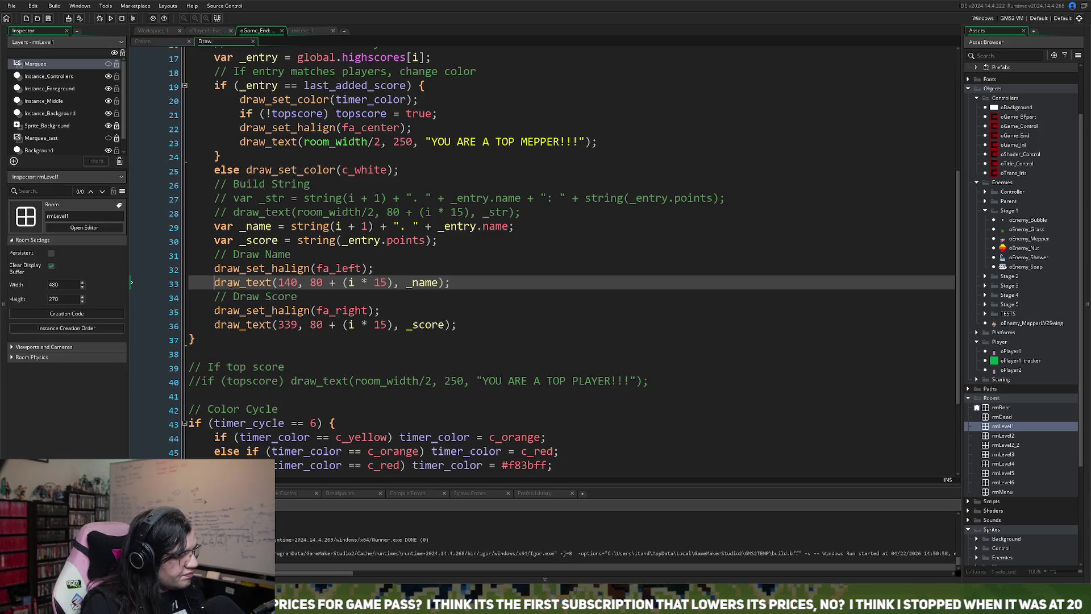
type("if (i = 0")
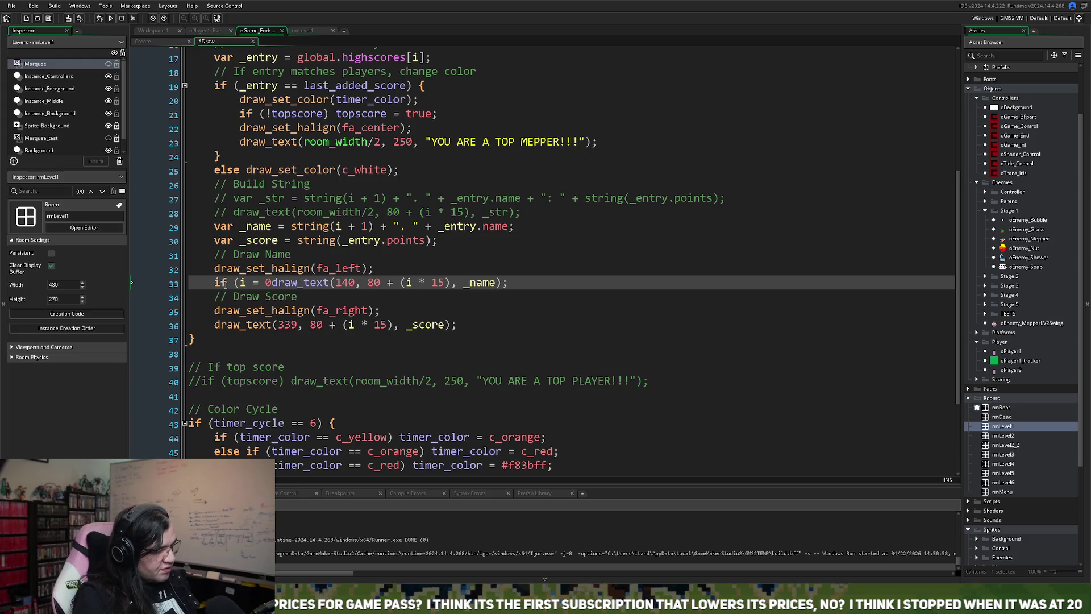
key("BackSpace")
key("BackSpace")
type("= 9) e")
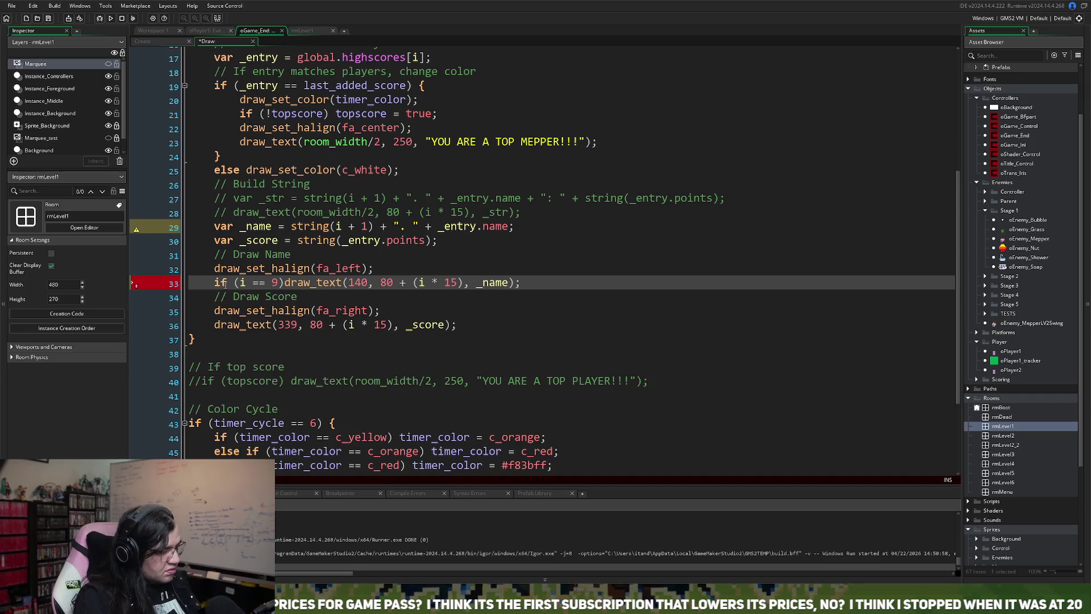
type("lse")
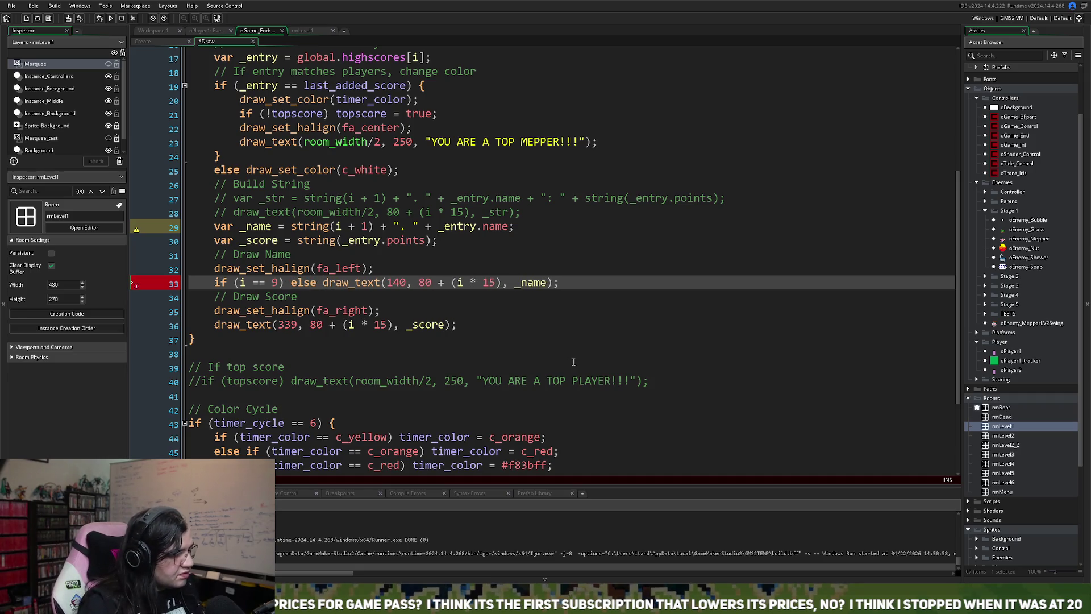
left_click_drag(499, 290, 321, 286)
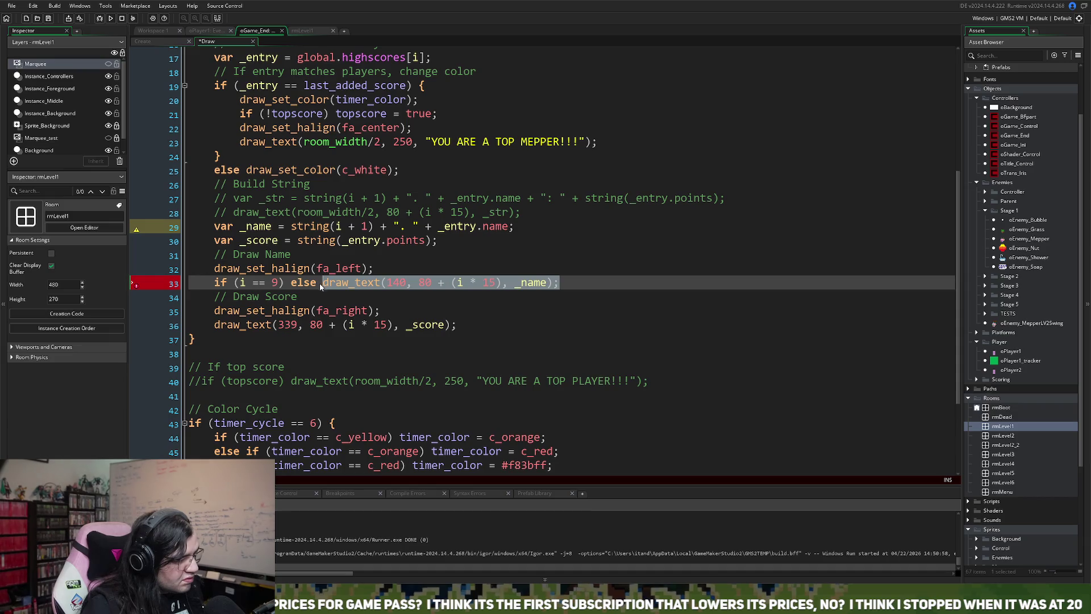
left_click(291, 284)
type("draw_text(140, 80 + (i * 15), _name);")
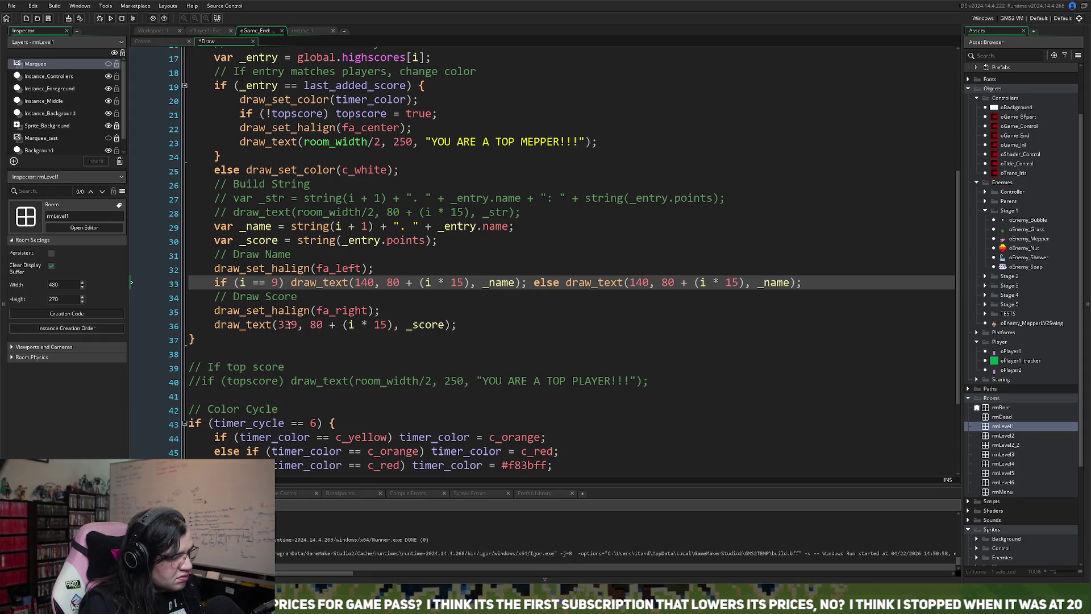
key("BackSpace")
key("ctrl+z")
key("ctrl+z")
key("ctrl+z")
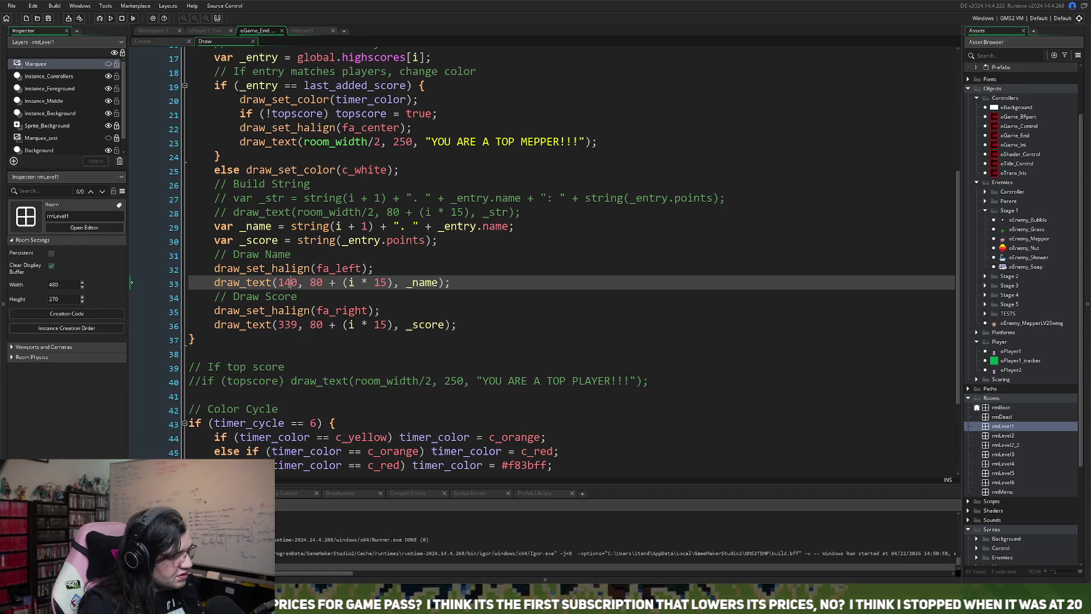
- Change name x from 140 to 150 and score x from 339 to 329, then save and run
left_click_drag(290, 283, 284, 282)
type("5")
left_click_drag(290, 324, 284, 325)
type("2")
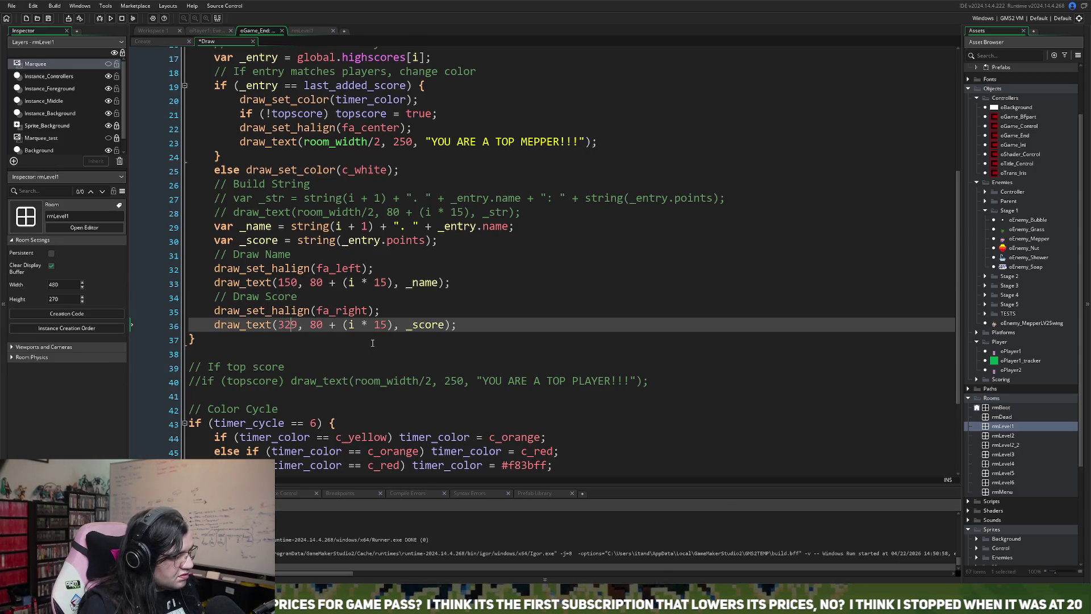
left_click(310, 282)
left_click_drag(310, 283, 318, 288)
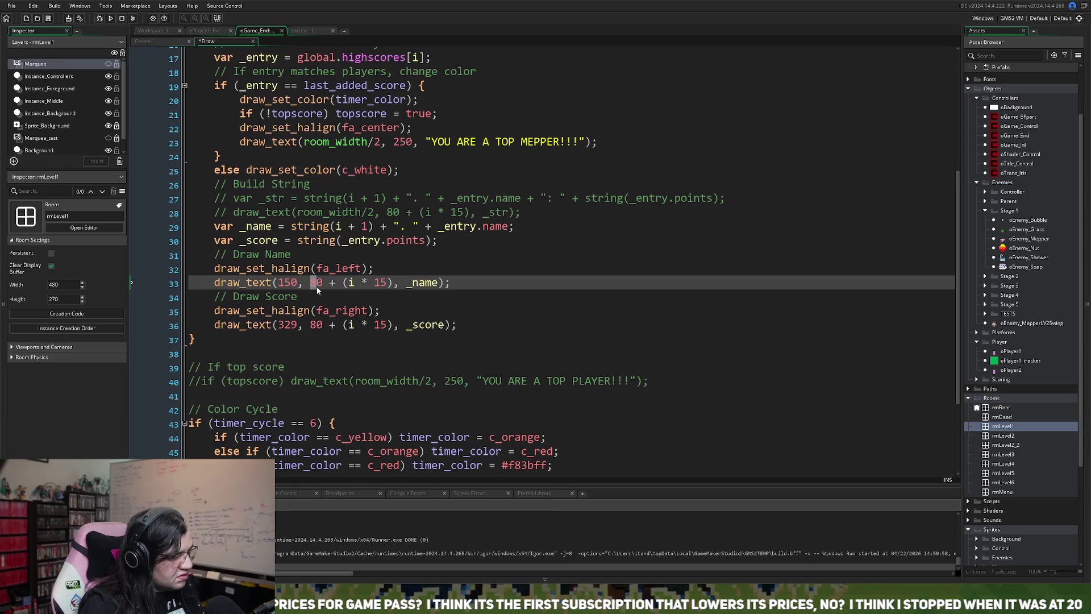
left_click(313, 285)
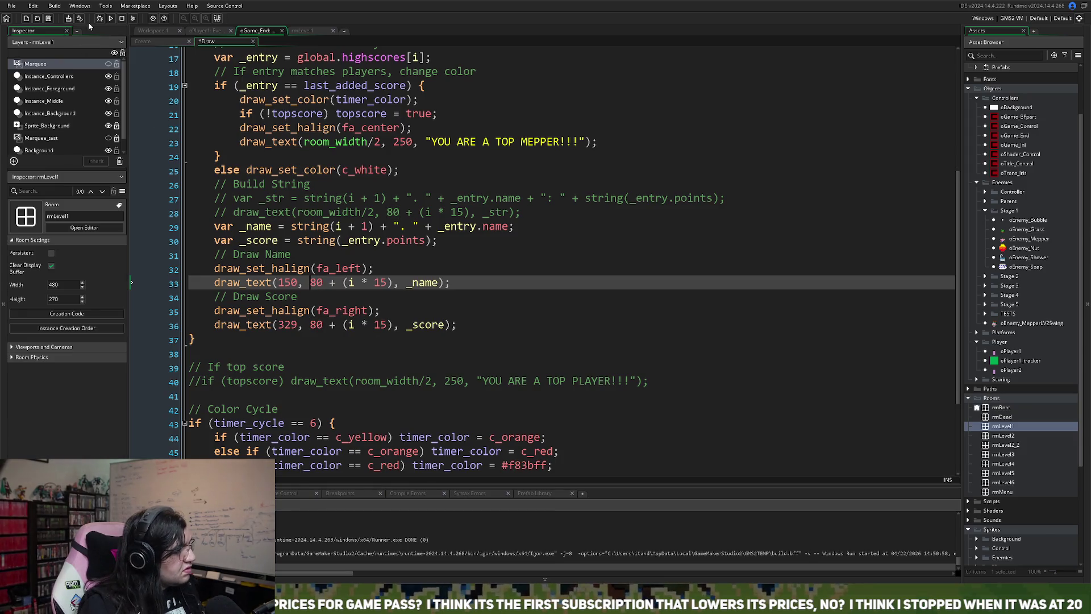
left_click(114, 17)
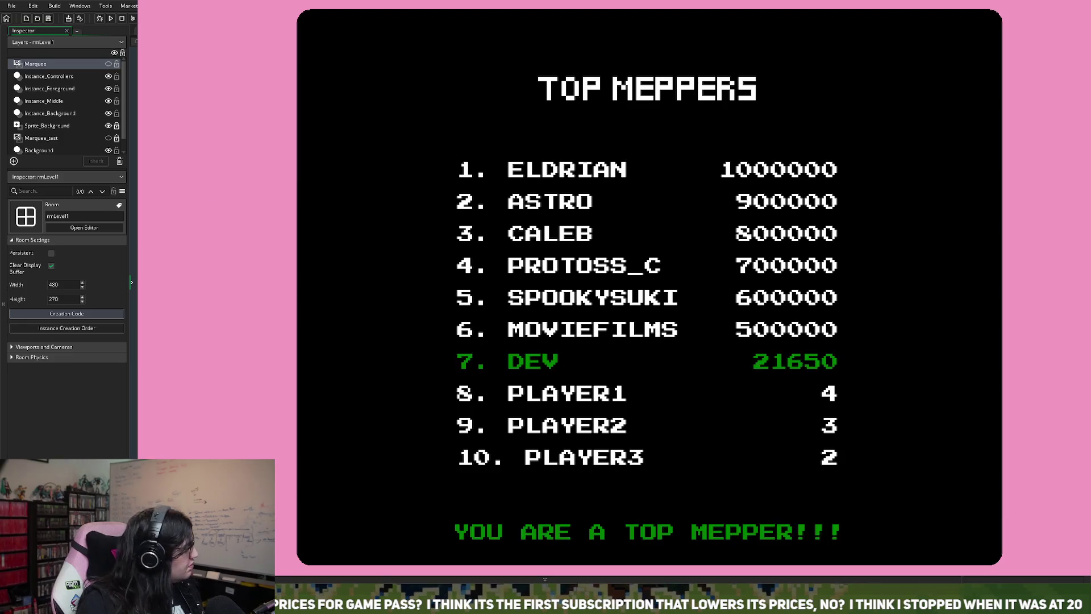
- Check the TOP MEPPERS table in the running game, then close the game window
key("Escape")
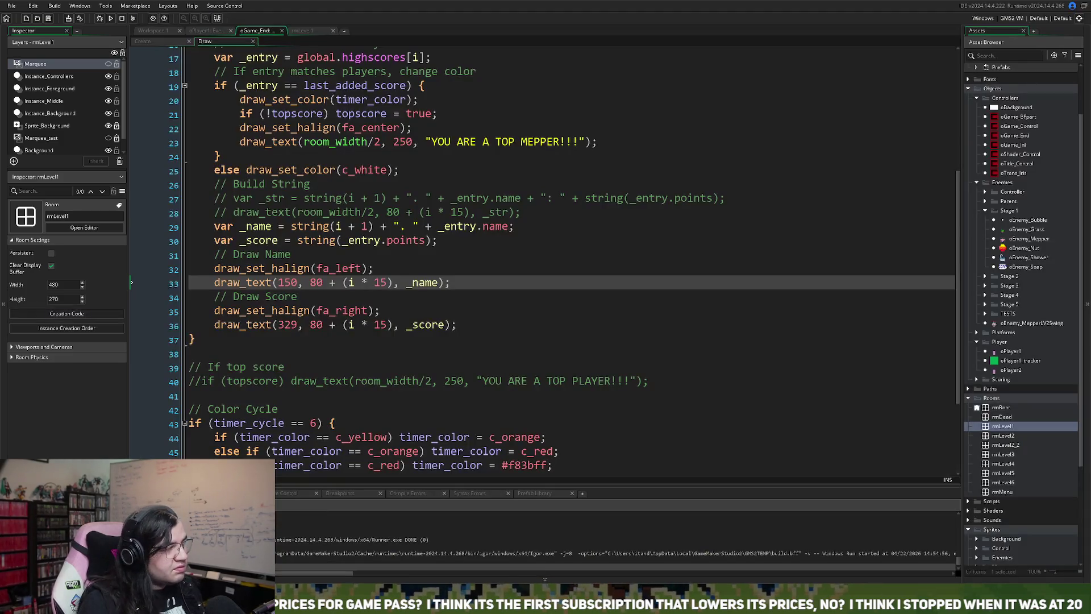
- Set both row offsets on lines 33 and 36 to 60 and the title y to 30, then save and run
double_click(312, 326)
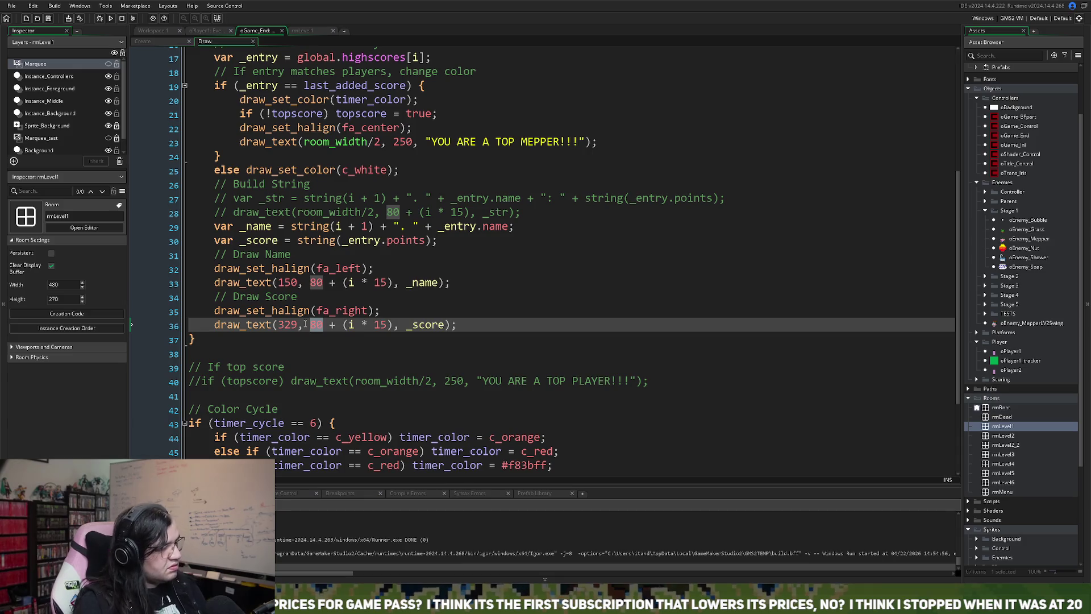
type("60")
double_click(316, 282)
type("60")
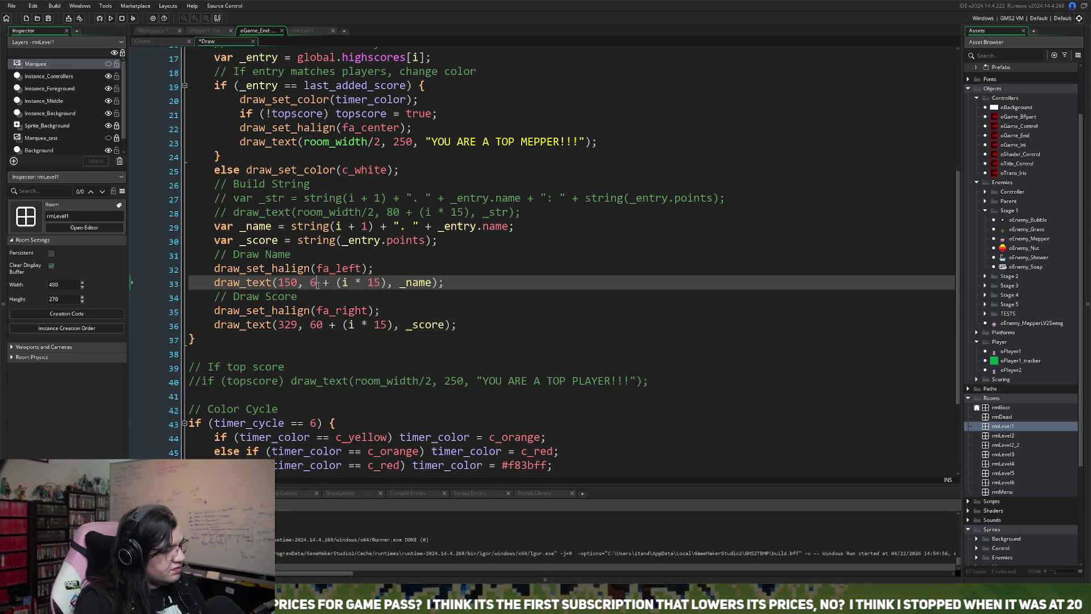
scroll(318, 316, "up", 2)
scroll(319, 317, "up", 2)
scroll(291, 306, "up", 2)
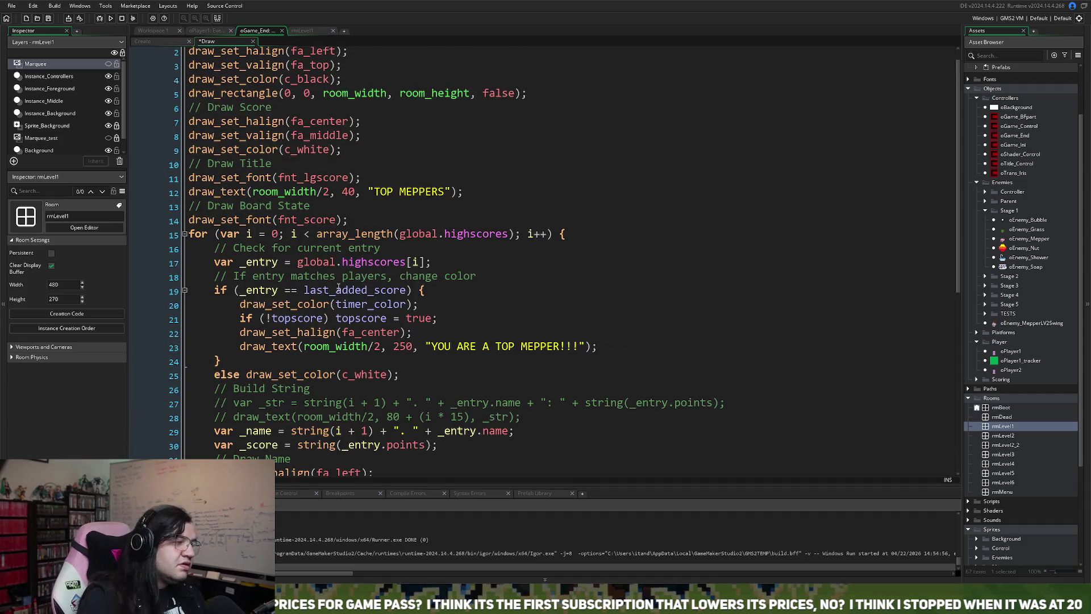
double_click(348, 191)
type("30")
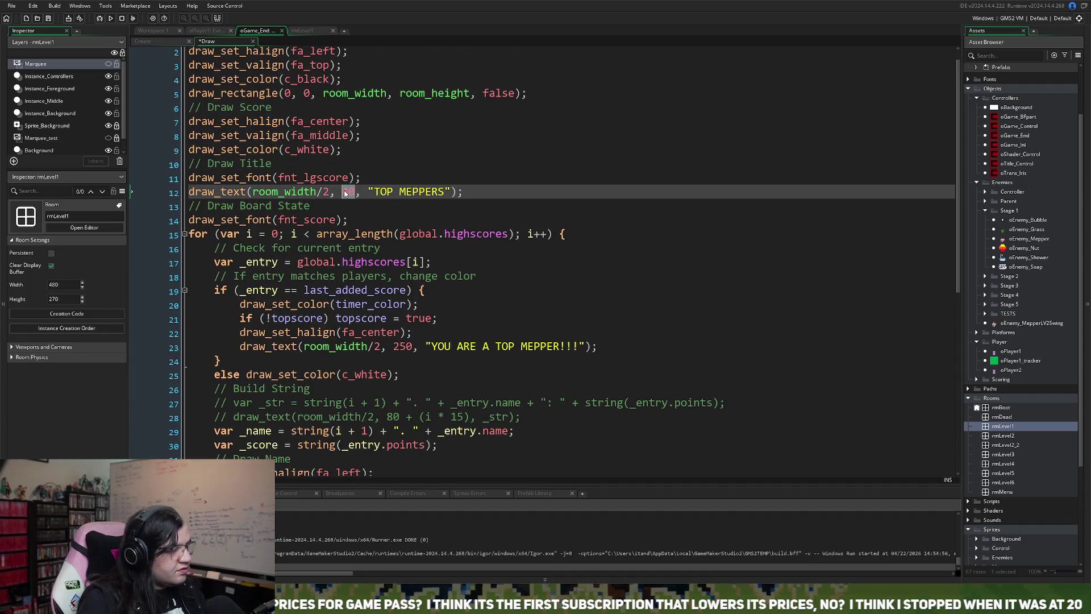
left_click(111, 17)
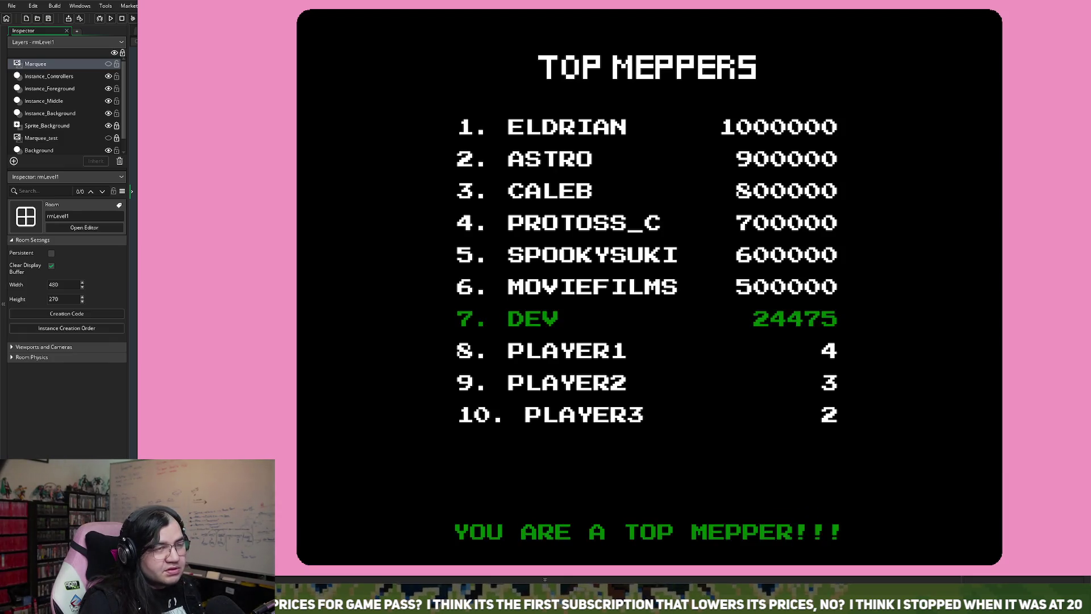
- View the raised TOP MEPPERS table in the running game, then close the game window
key("Escape")
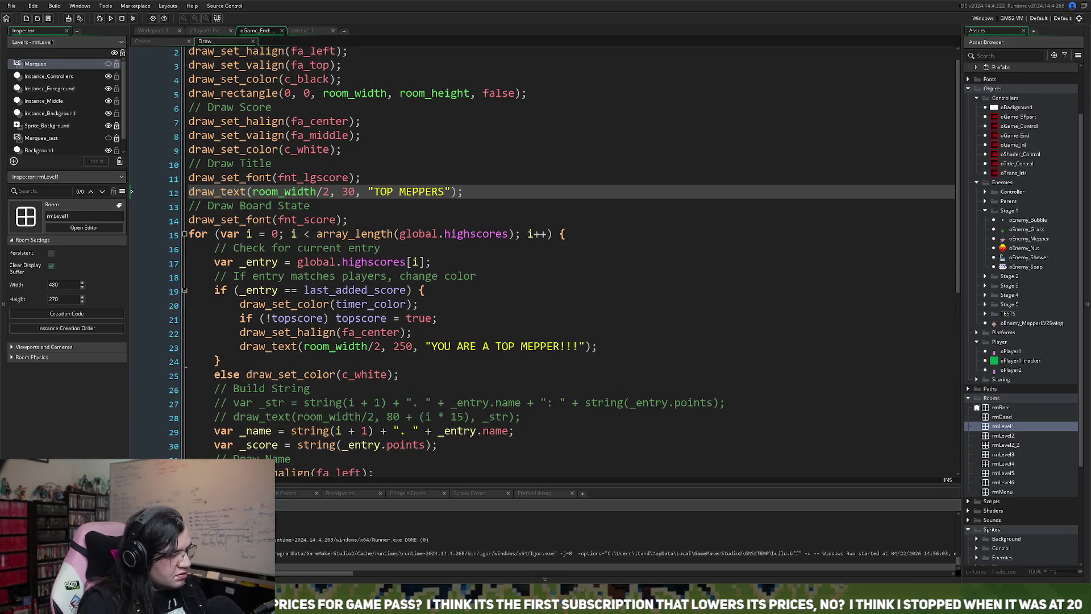
- Change the top-mepper message y on line 23 from 250 to 230 and save the project
left_click(406, 346)
key("BackSpace")
type("3")
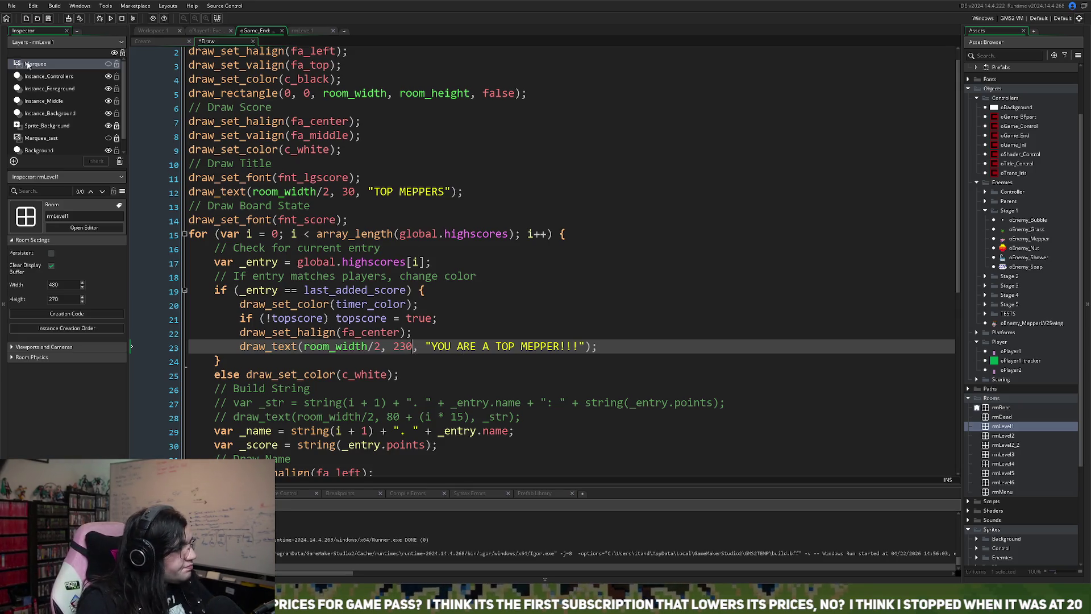
left_click(46, 21)
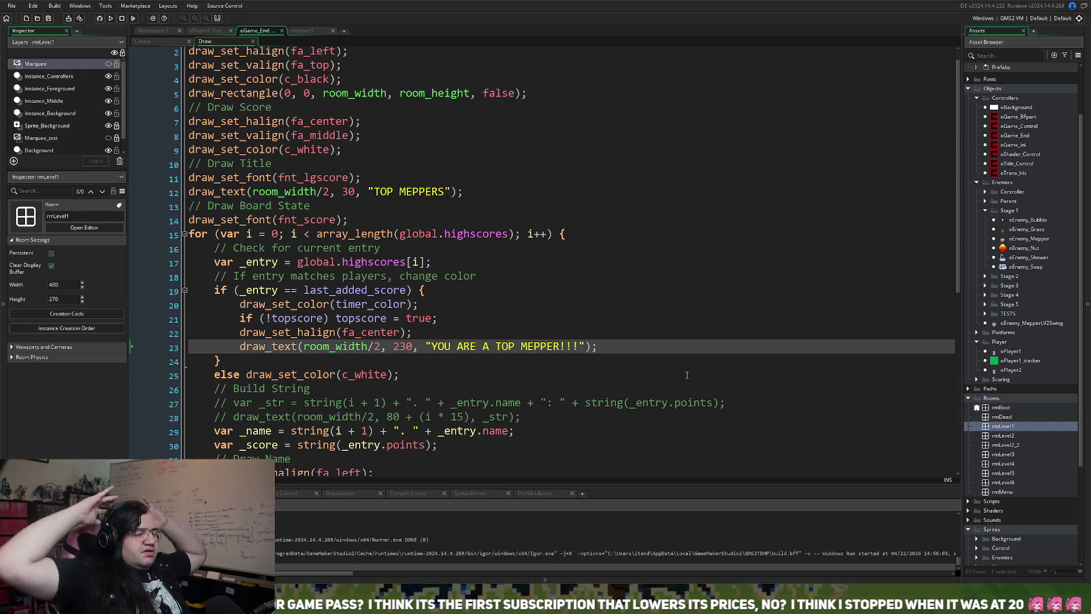
scroll(591, 416, "down", 3)
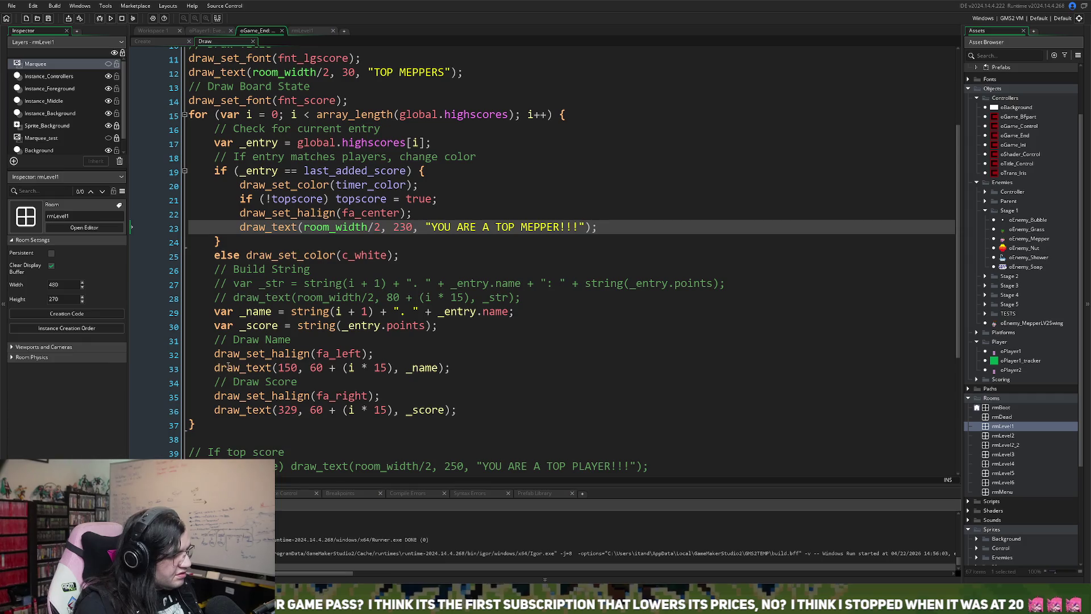
- Type 'if (' in front of the name-drawing draw_text call on line 33
double_click(290, 368)
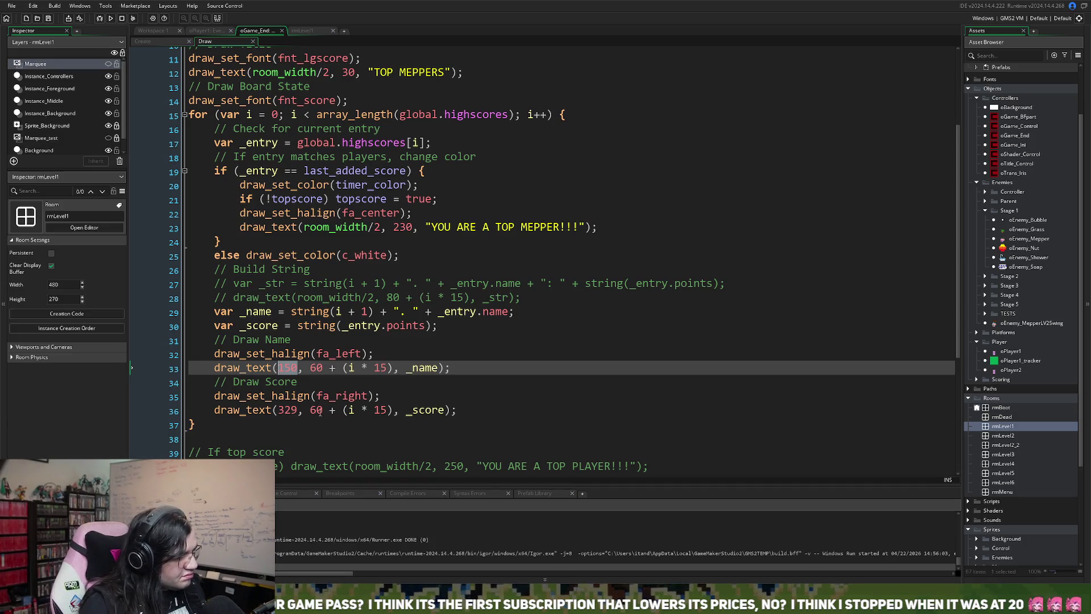
left_click(213, 366)
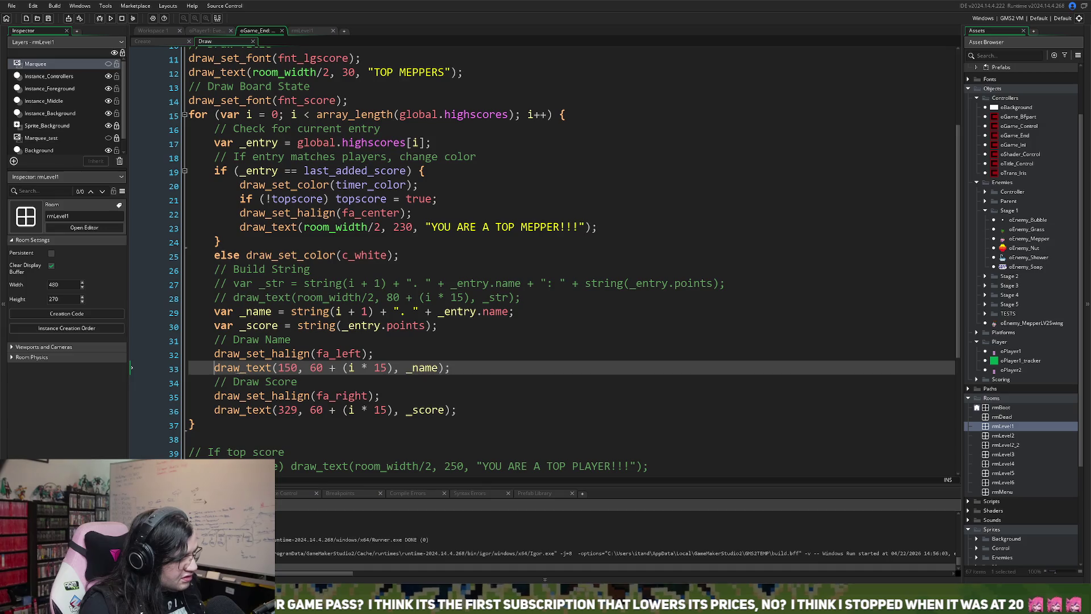
type("if (")
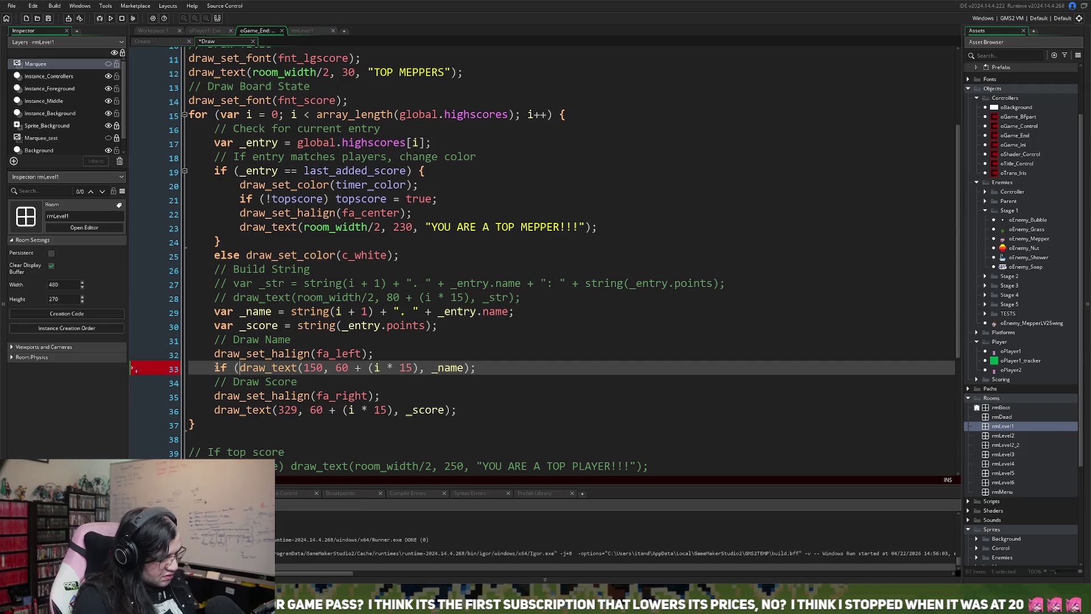
- Complete the if (i == 9) condition on line 33 and duplicate the name draw_text call before else
type("i == 9)")
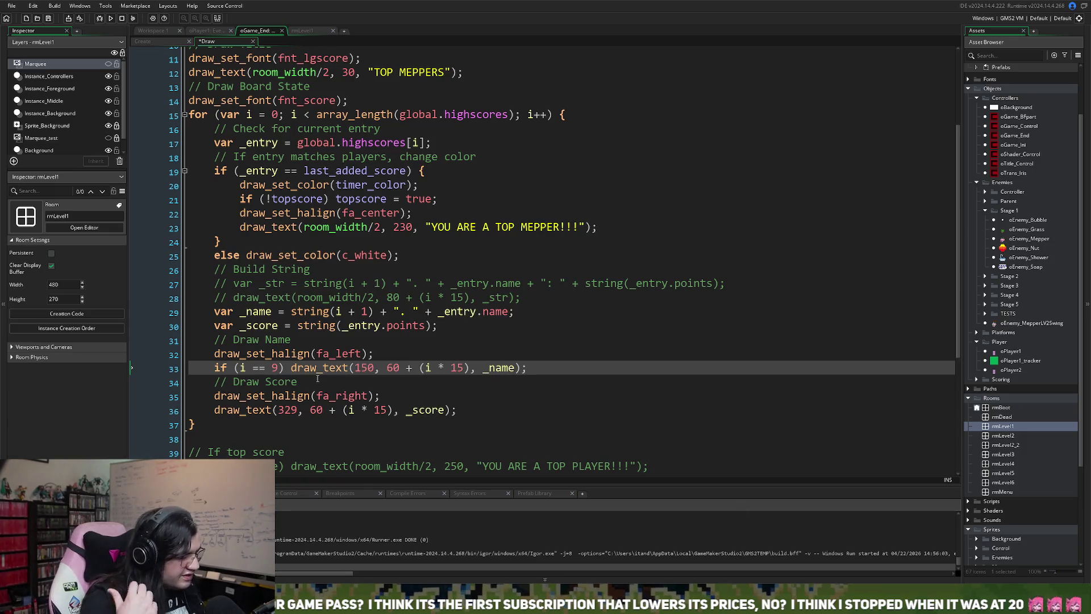
left_click_drag(296, 312, 374, 312)
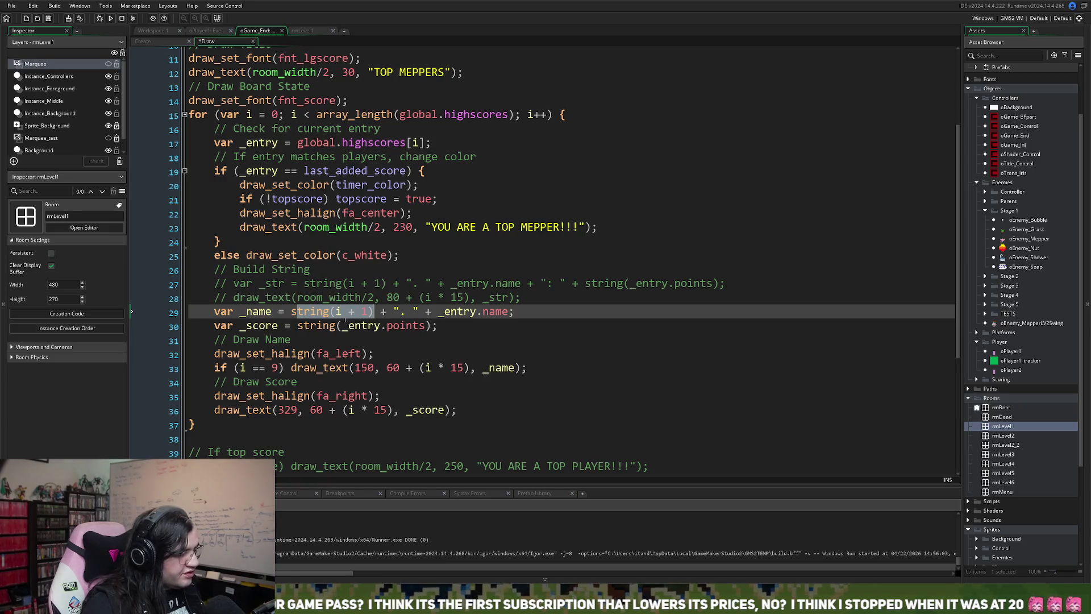
left_click(342, 313)
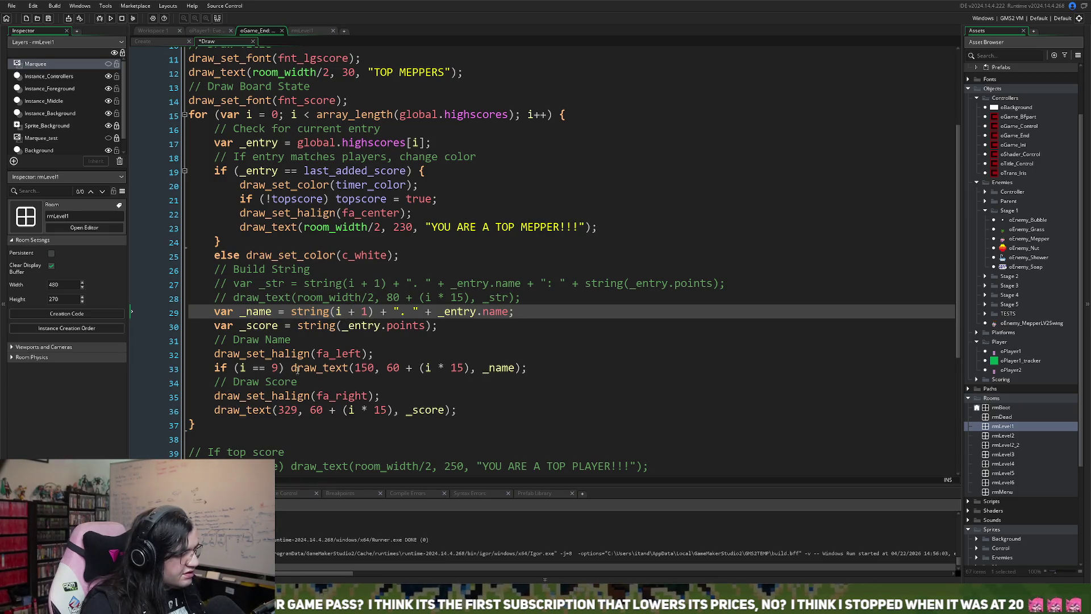
left_click(291, 367)
type("else")
left_click_drag(560, 368, 317, 368)
key("ctrl+c")
left_click(288, 368)
key("ctrl+v")
- Set the tenth name's x to 140, delete the stray semicolon before else, and launch the game
key("BackSpace")
type("4")
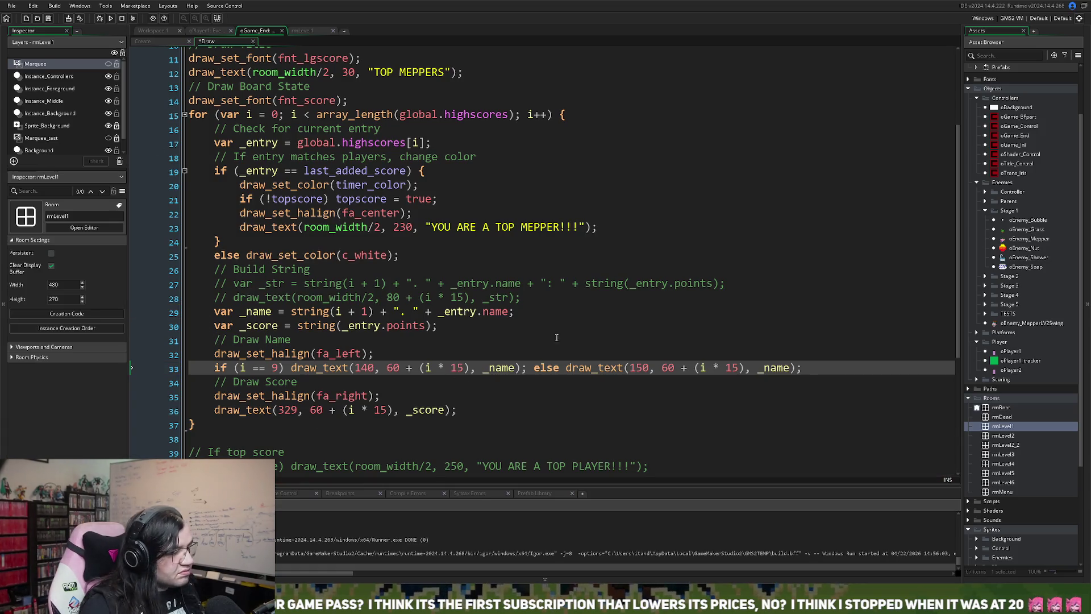
left_click(532, 368)
key("BackSpace")
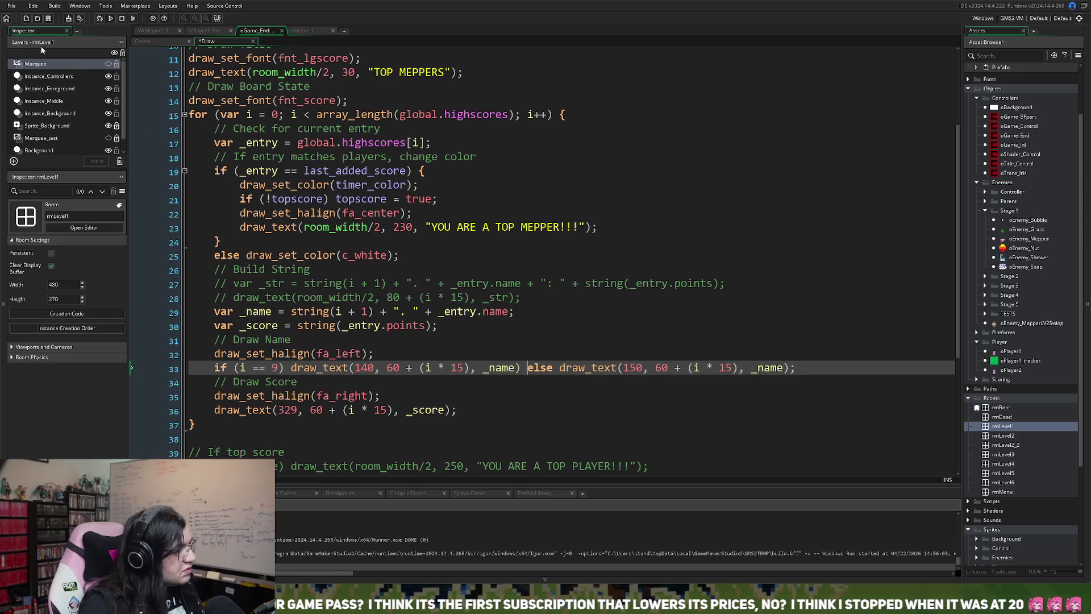
left_click(110, 18)
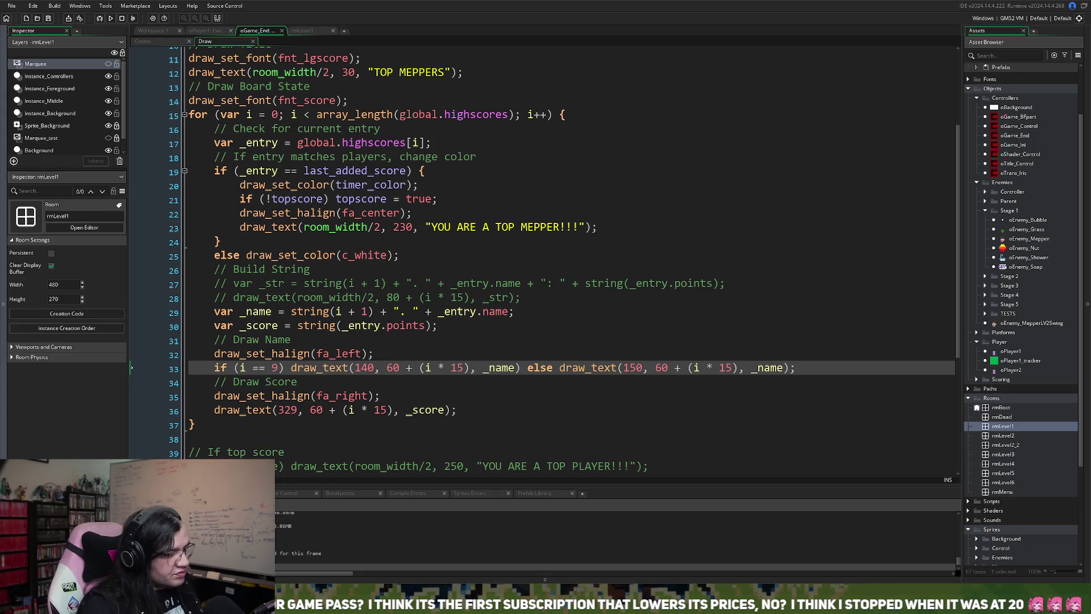
key("Up")
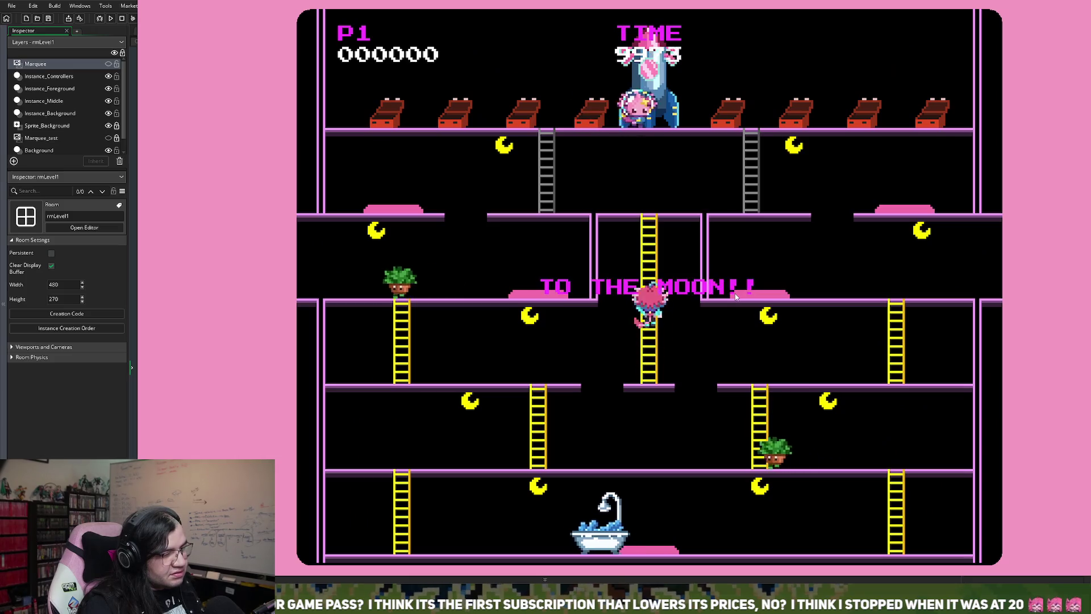
- Move the character across the floors until TOP MEPPERS lists DEV seventh at 21625, then close the game
key("Right")
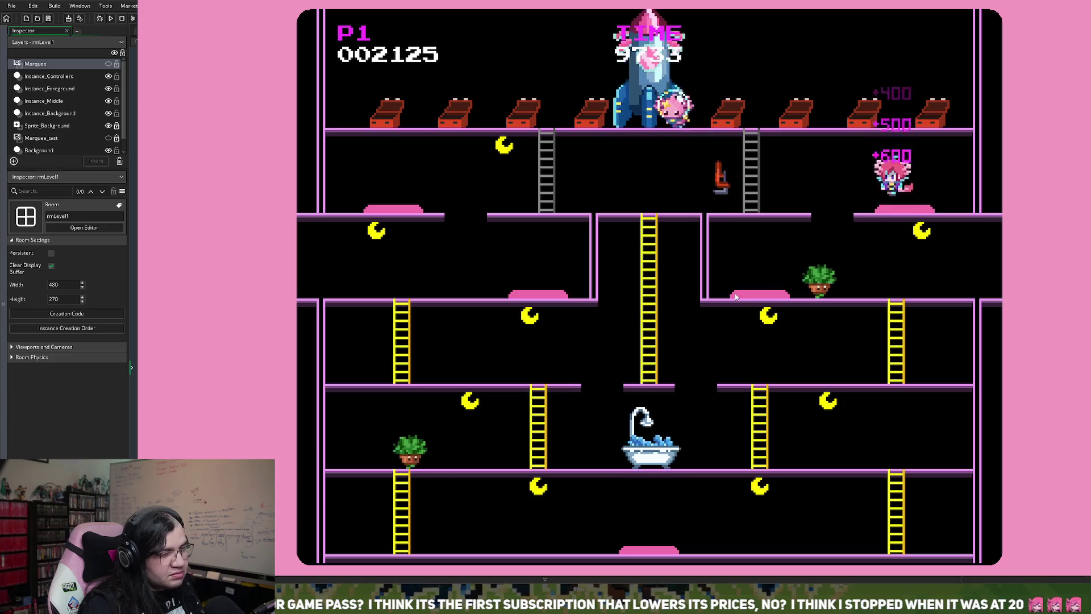
key("Left")
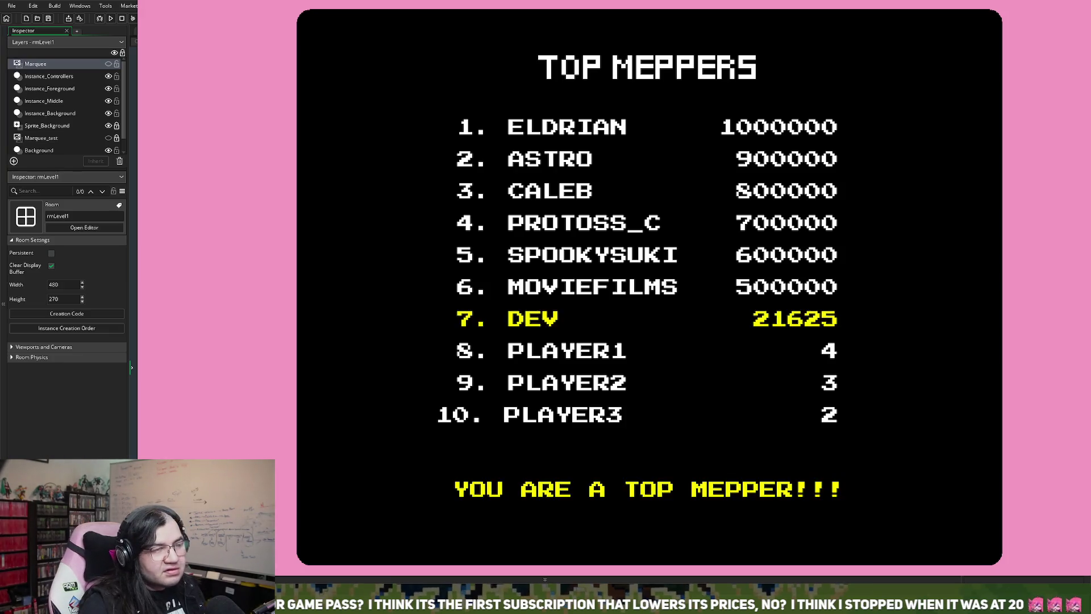
key("Escape")
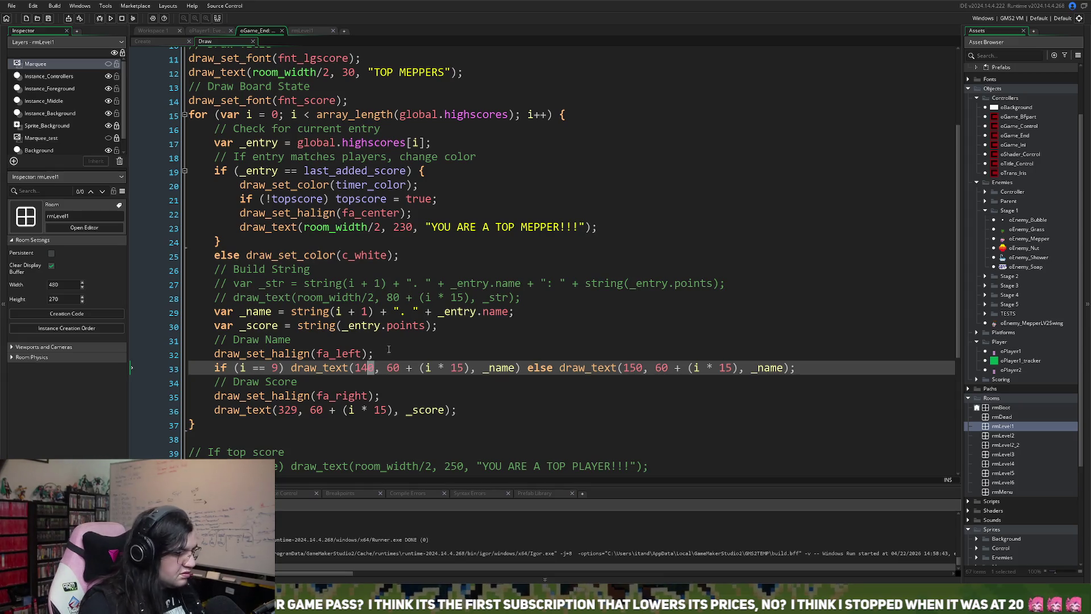
- Change the tenth name's x on line 33 to 142, rerun to the leaderboard, then close the game
key("BackSpace")
type("2")
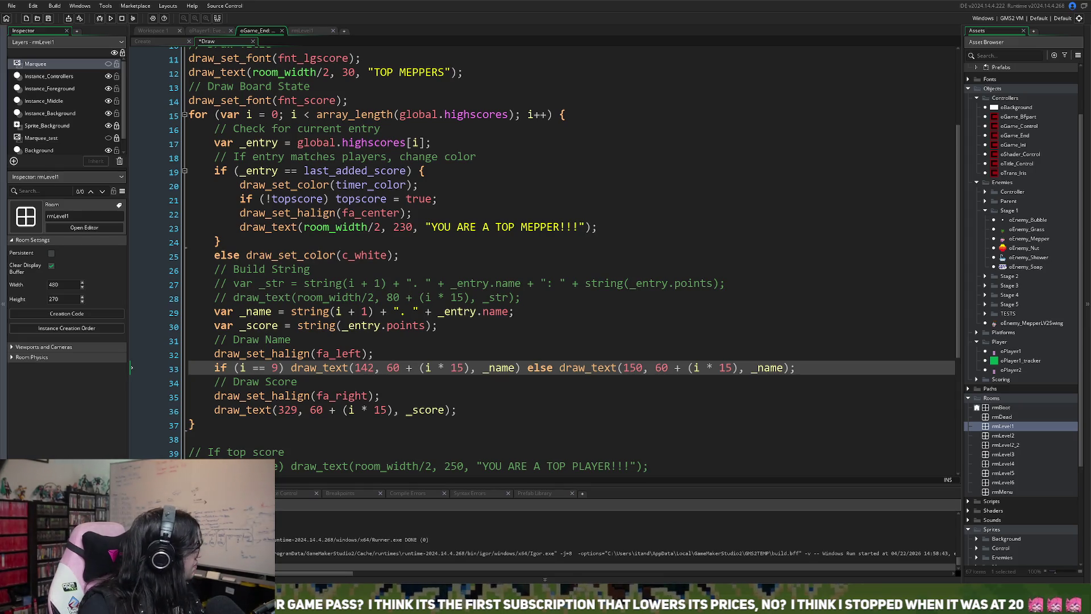
key("F5")
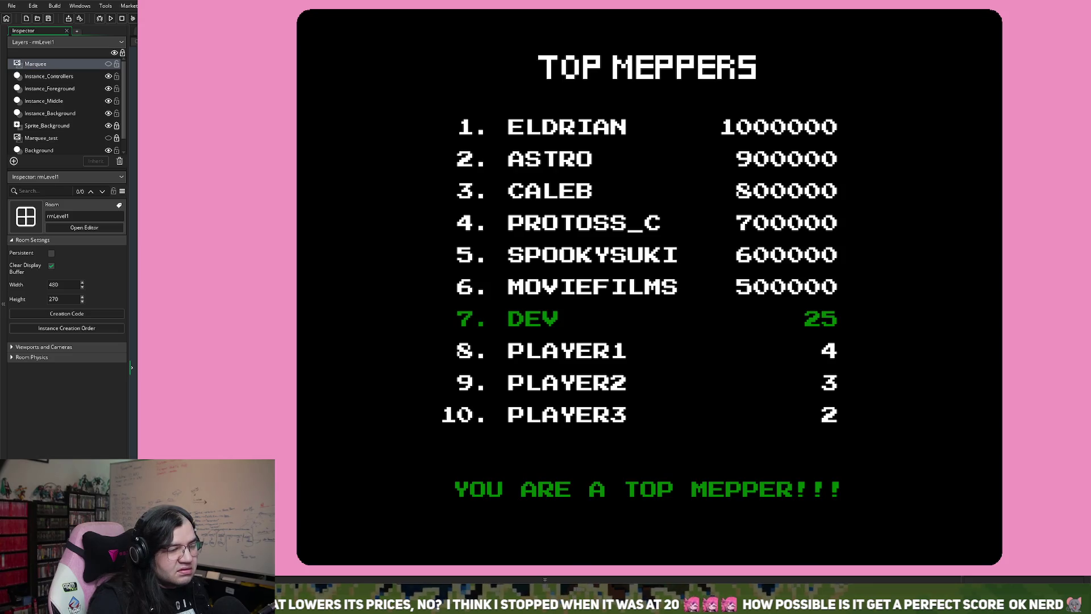
key("Escape")
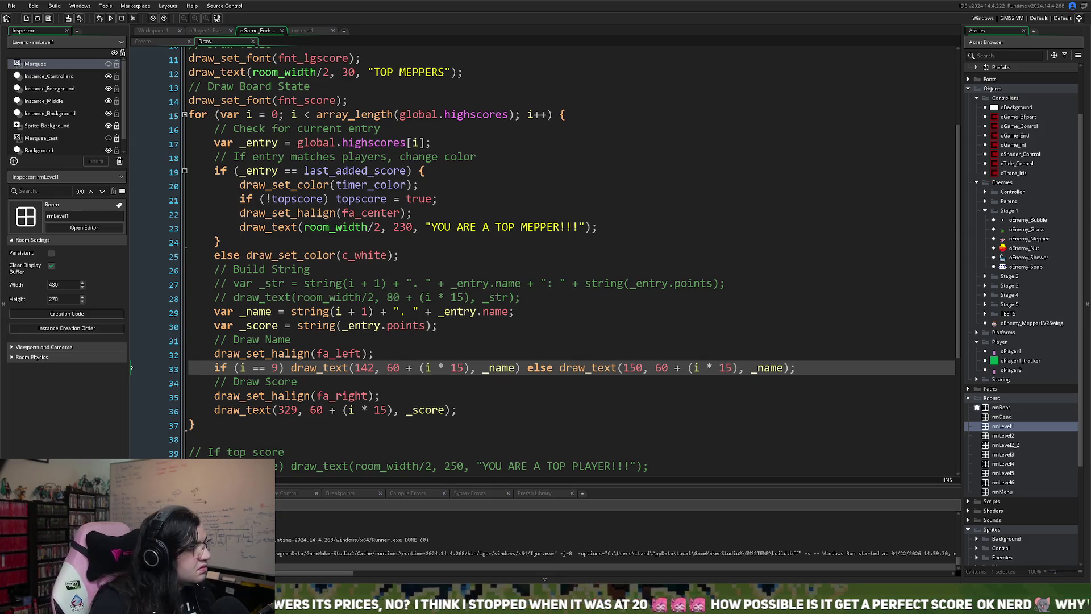
- View the oPlayer1 Create event code, then return to the workspace showing oGame_End
left_click(206, 30)
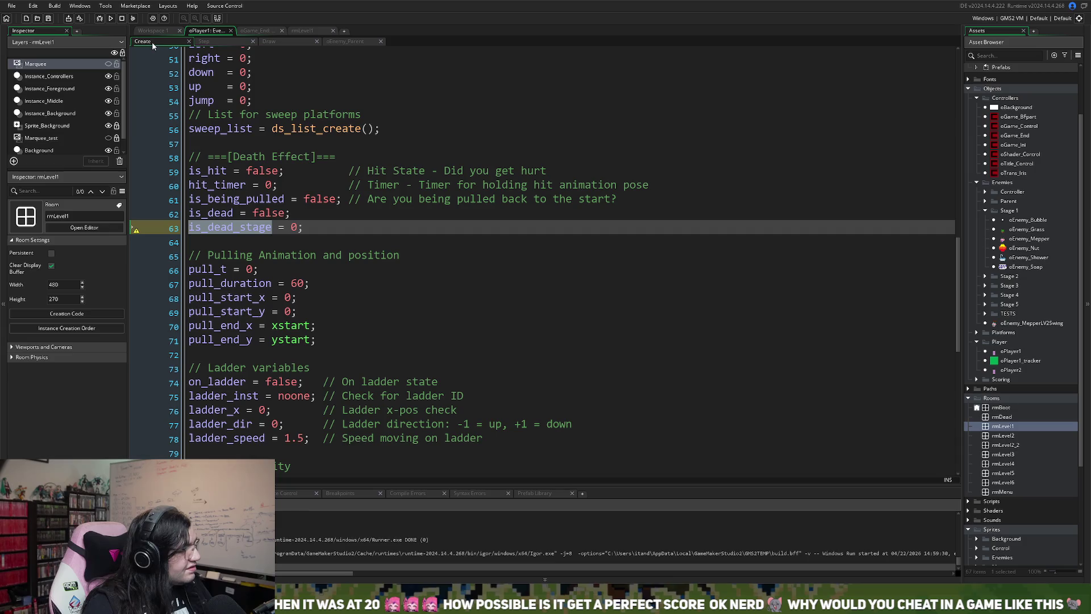
left_click(163, 31)
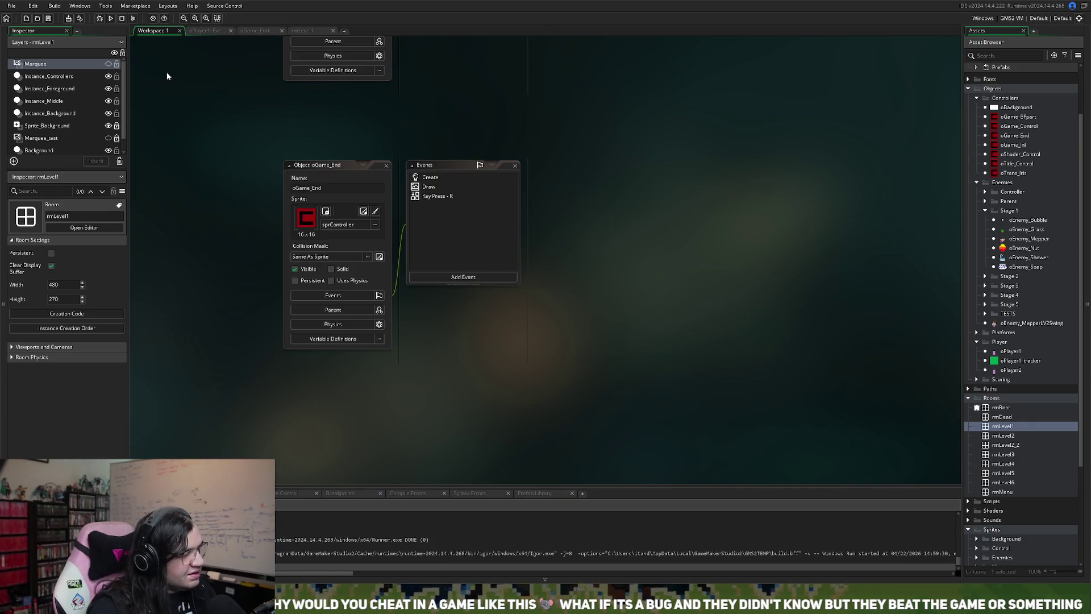
- Look through the oGame_End Draw, oPlayer1 Create and Draw code tabs and the rmLevel1 room
left_click(206, 30)
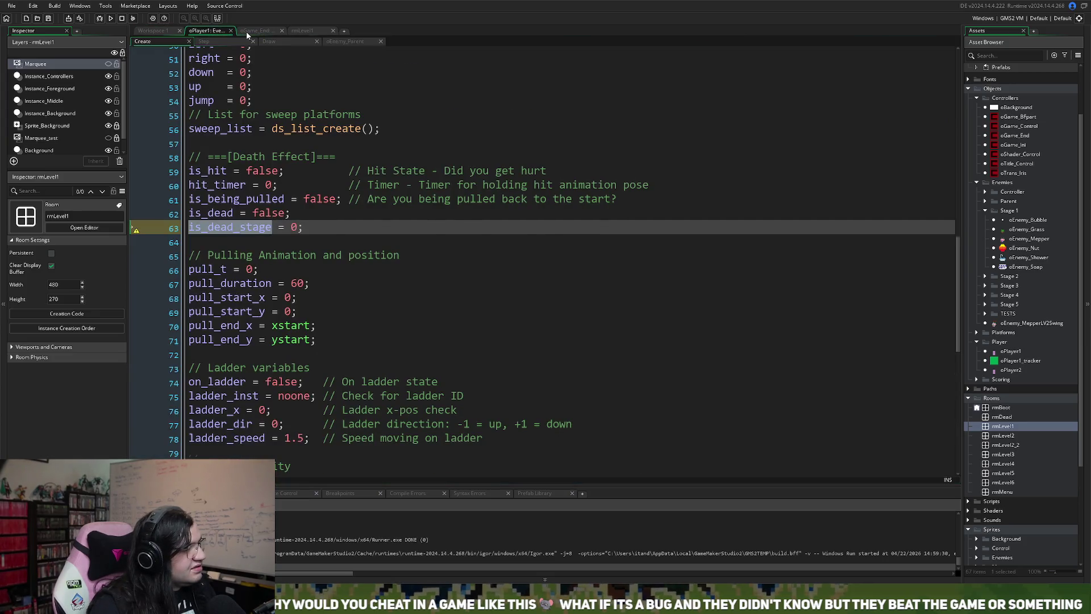
left_click(258, 31)
left_click(302, 31)
left_click(207, 30)
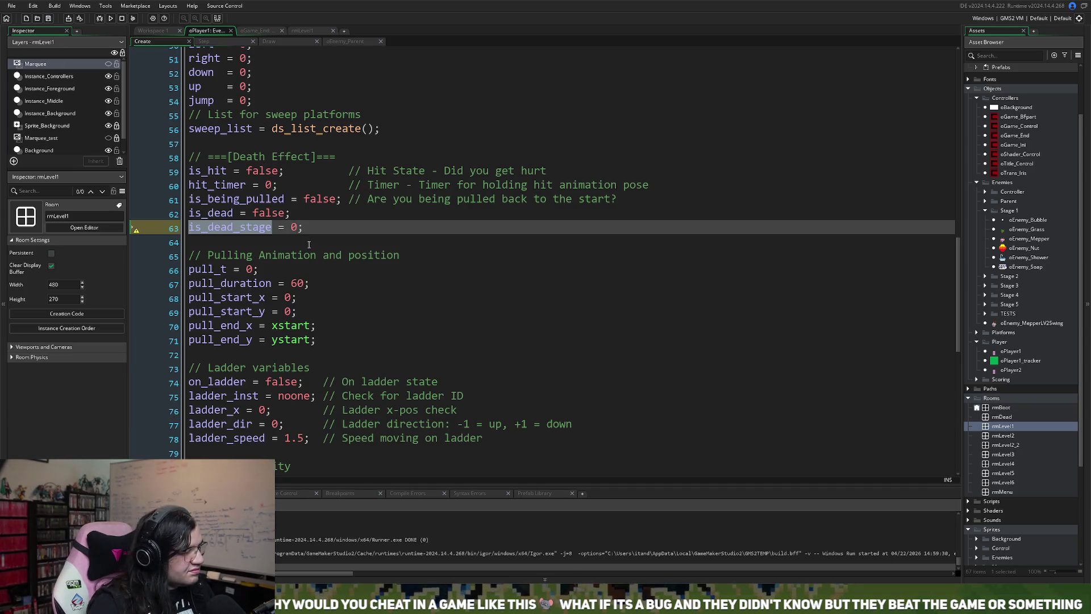
left_click(203, 41)
left_click(269, 42)
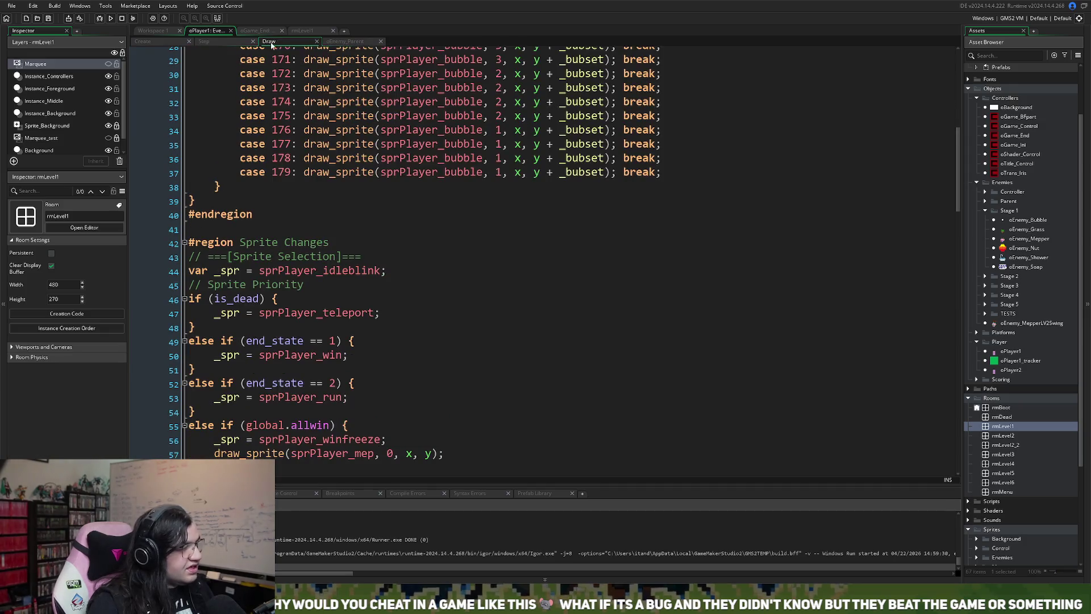
left_click(203, 41)
left_click(253, 32)
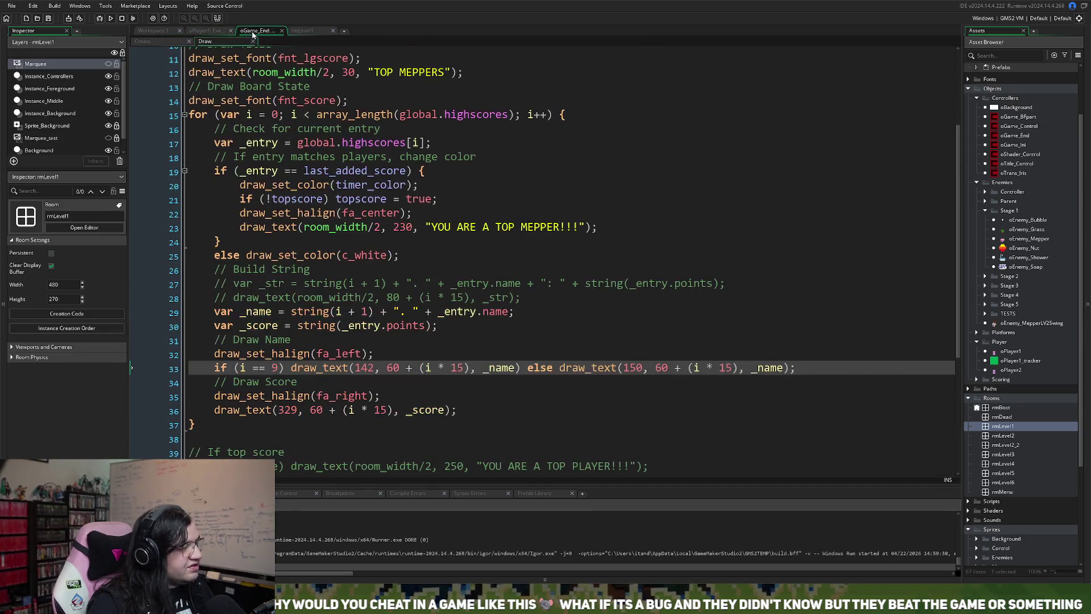
left_click(301, 31)
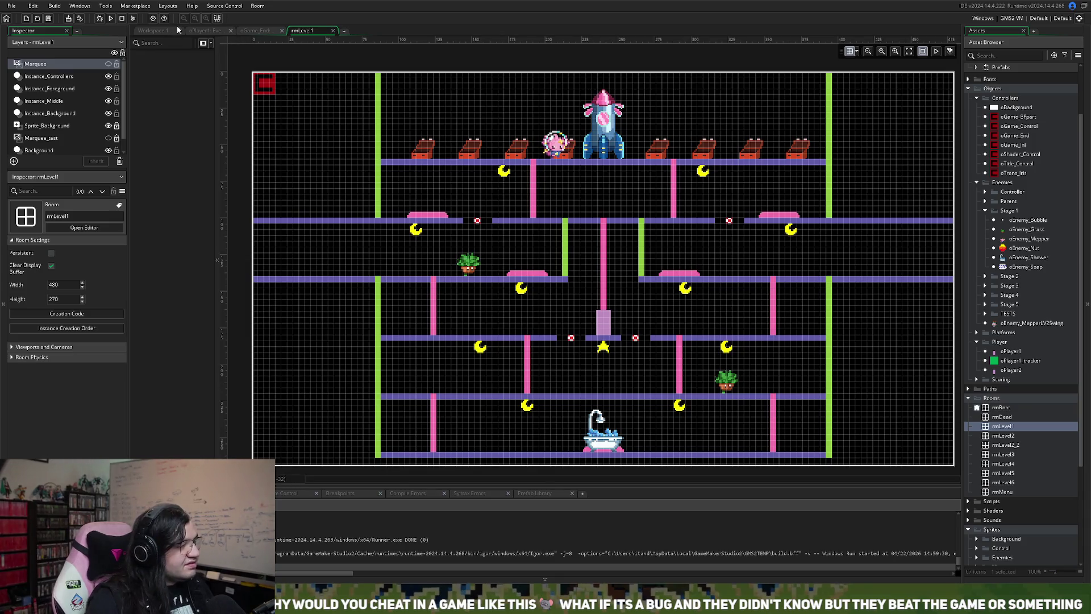
left_click(199, 31)
left_click(175, 30)
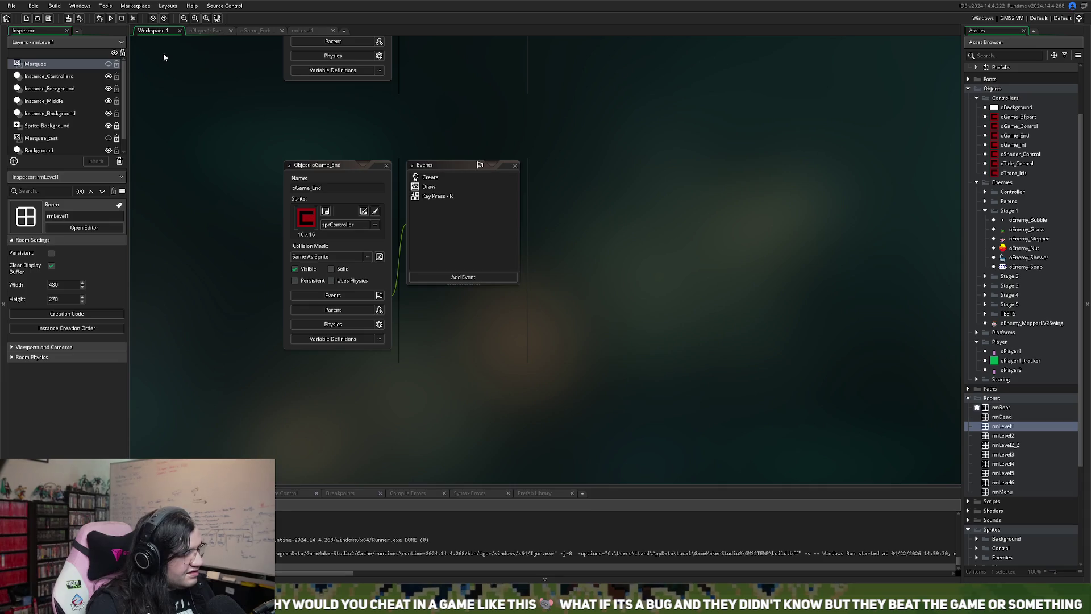
left_click(204, 31)
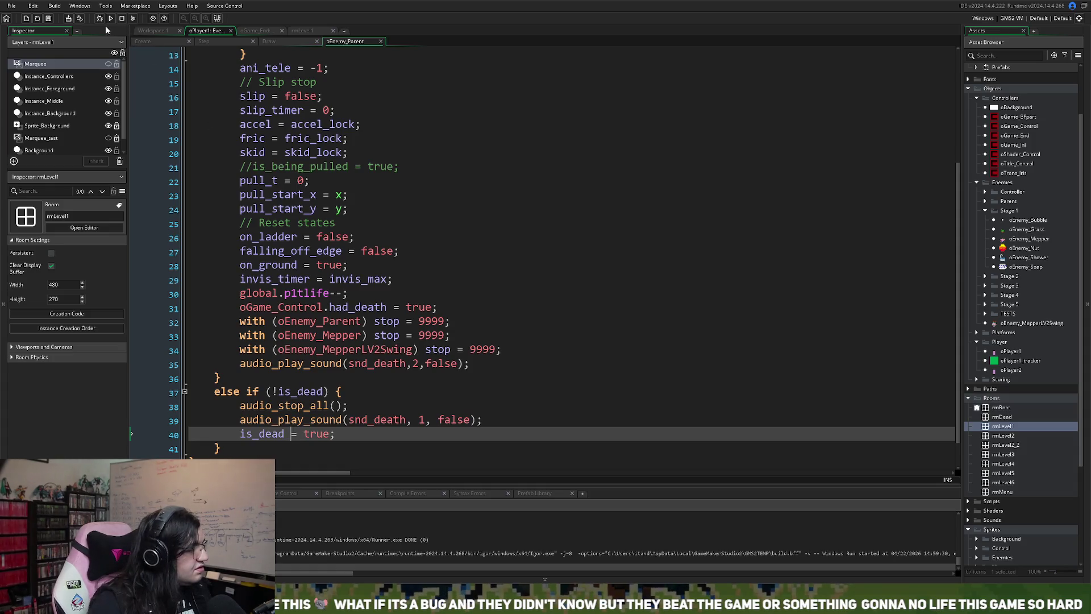
- Back in Workspace 1, scroll up to the oGame_Ini object and open its Create event
scroll(197, 64, "up", 1)
left_click(259, 31)
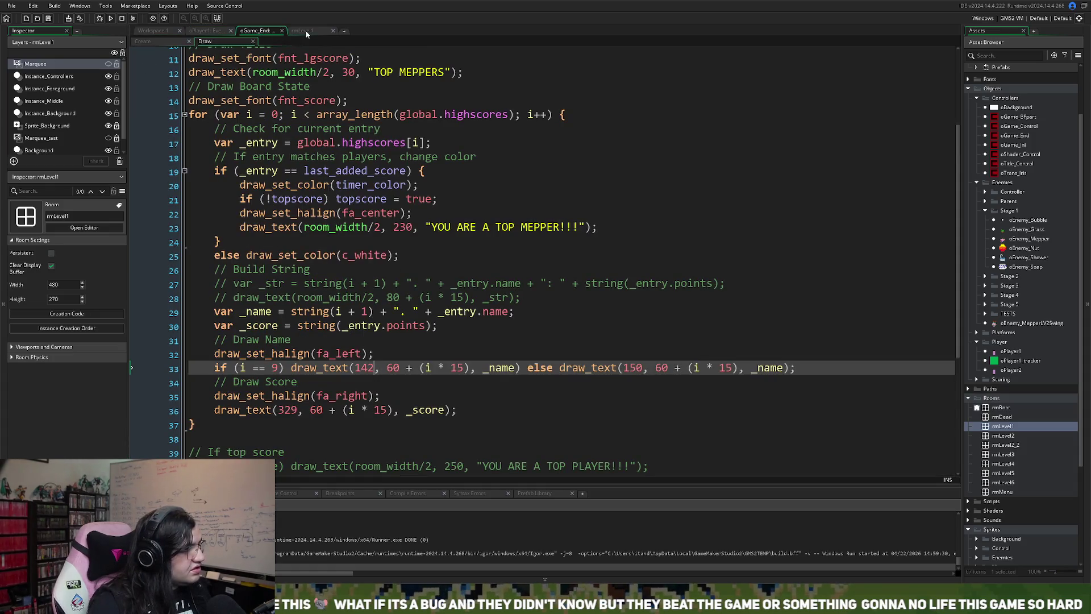
left_click(303, 30)
left_click(157, 30)
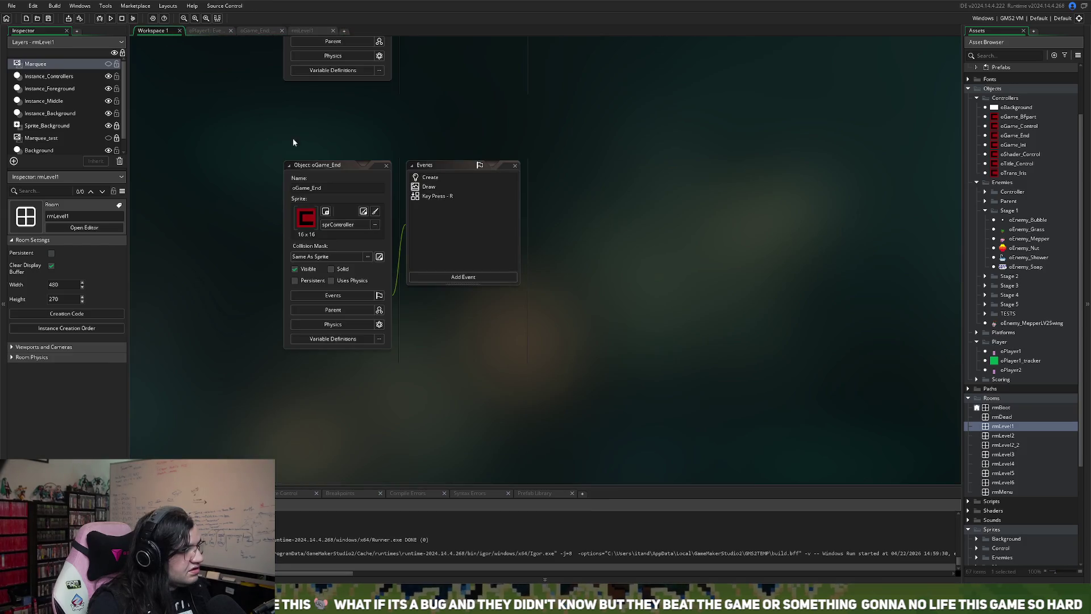
scroll(395, 195, "up", 5)
double_click(443, 166)
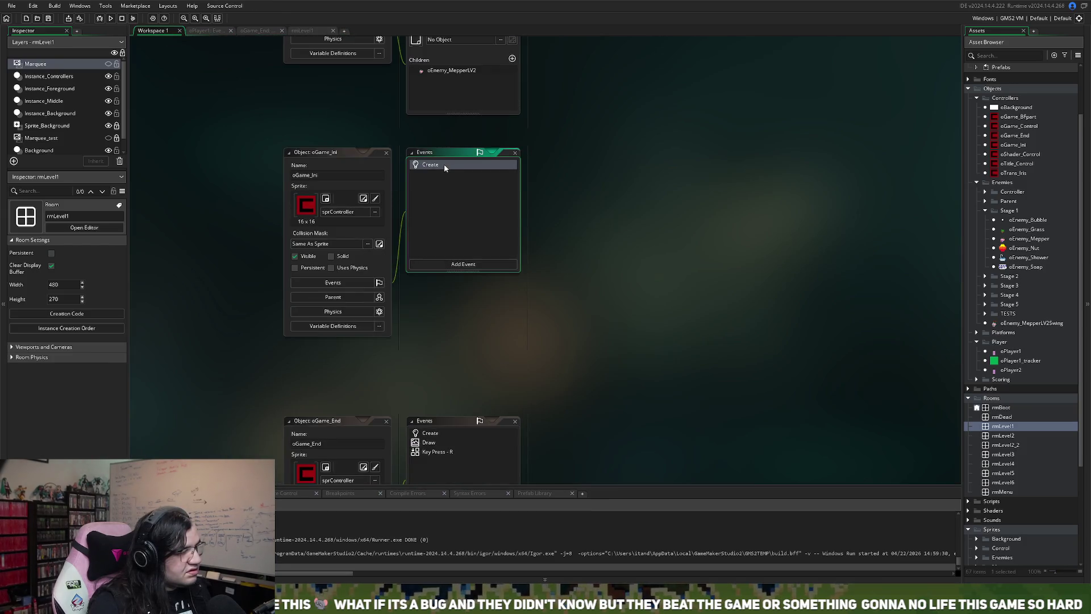
- Maximize the Create code editor and look over the PLAYER1–PLAYER4 placeholder highscore entries
left_click(904, 152)
scroll(414, 245, "down", 9)
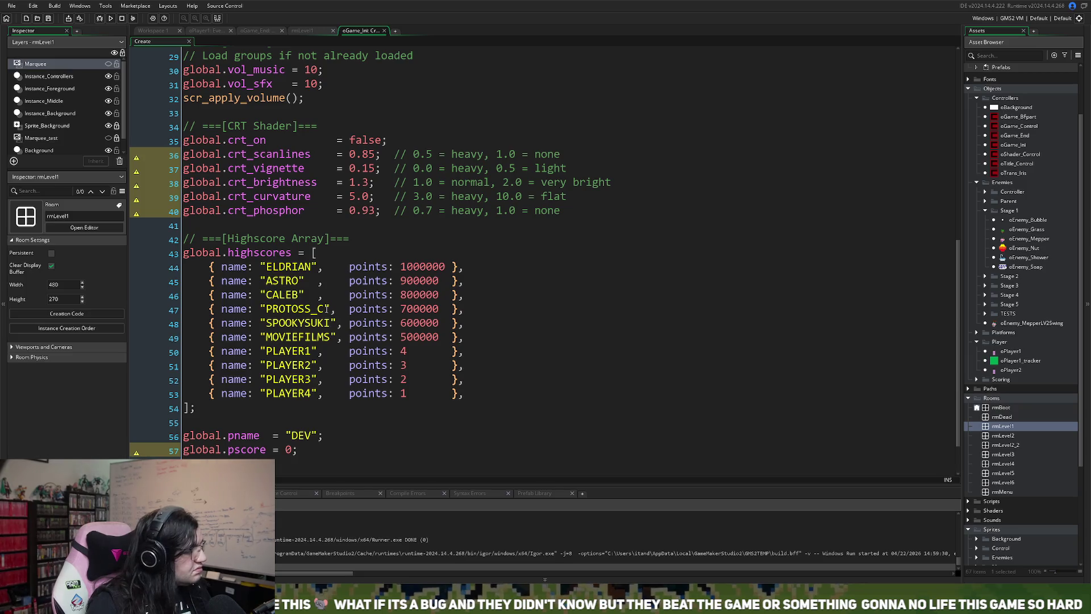
left_click(290, 356)
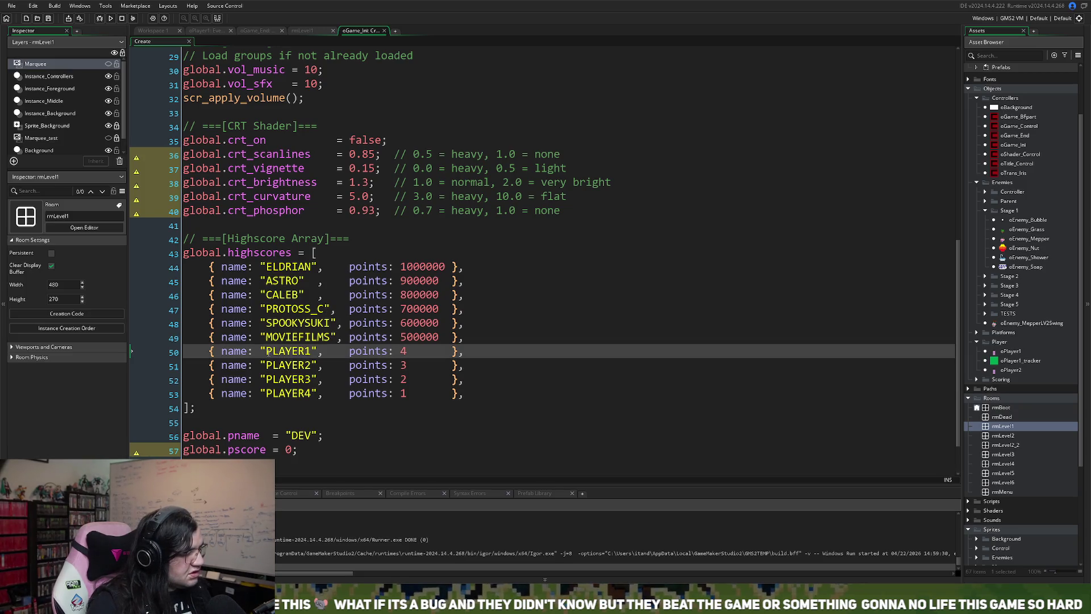
left_click_drag(266, 351, 315, 395)
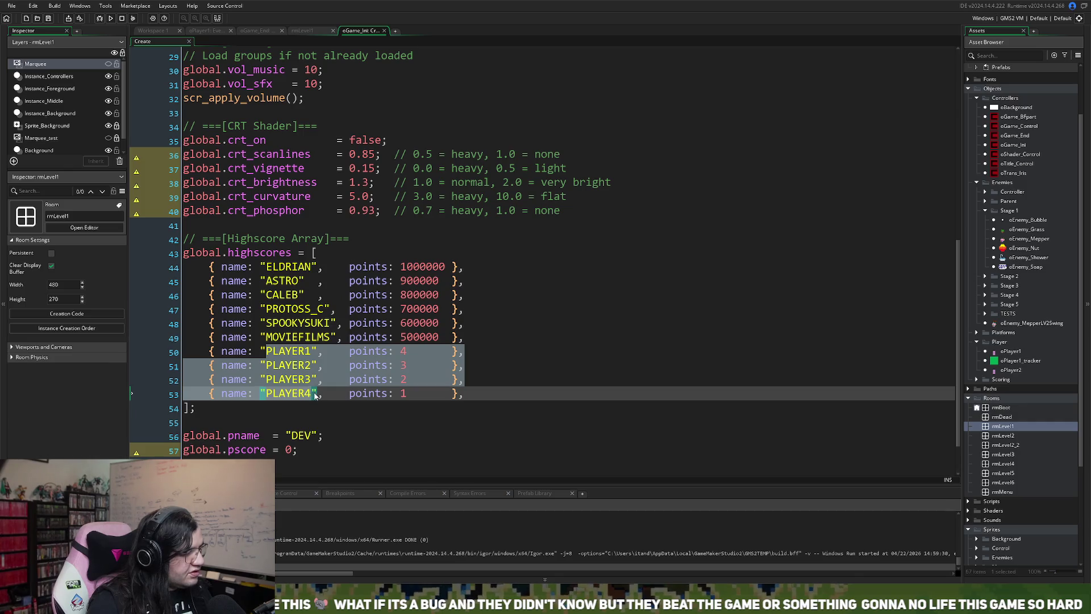
key("Up")
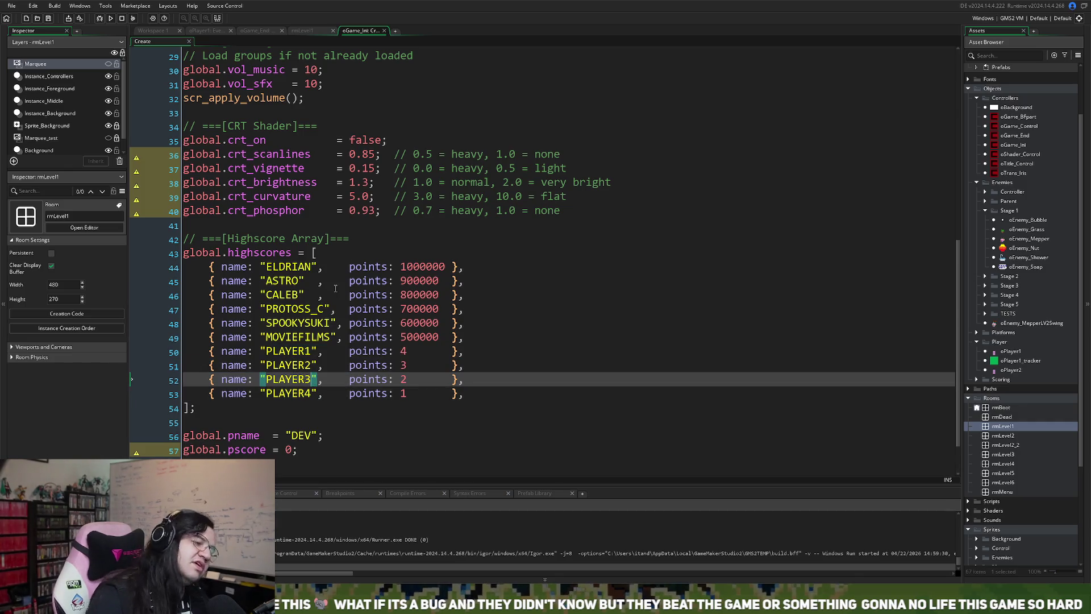
left_click(339, 337)
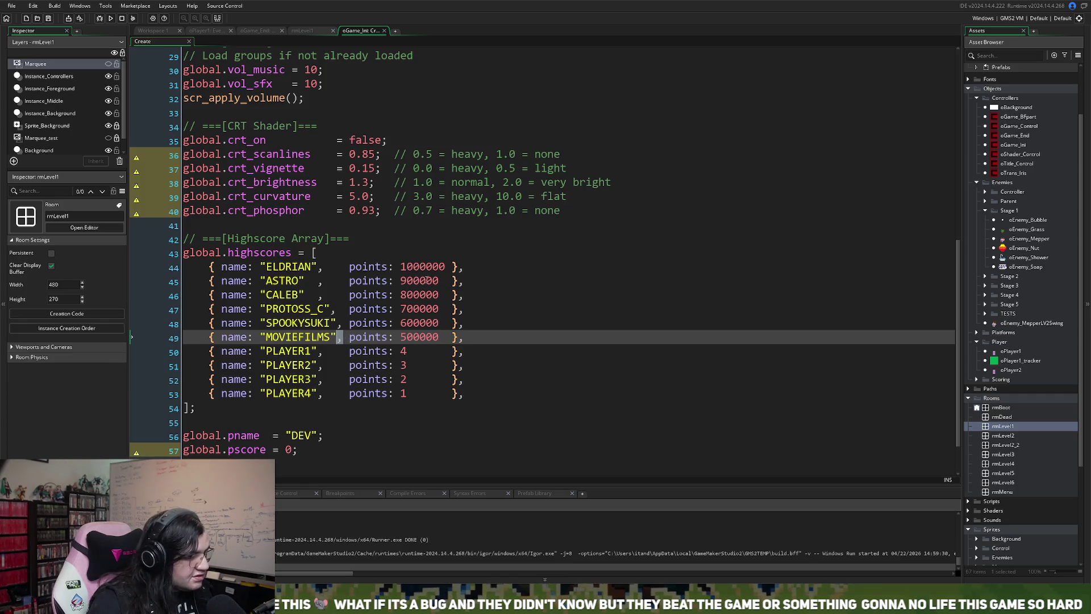
- Drop a zero from each large score (700000 becomes 70000) and make the low scores 40000, 30000, 20000
left_click_drag(445, 267, 401, 267)
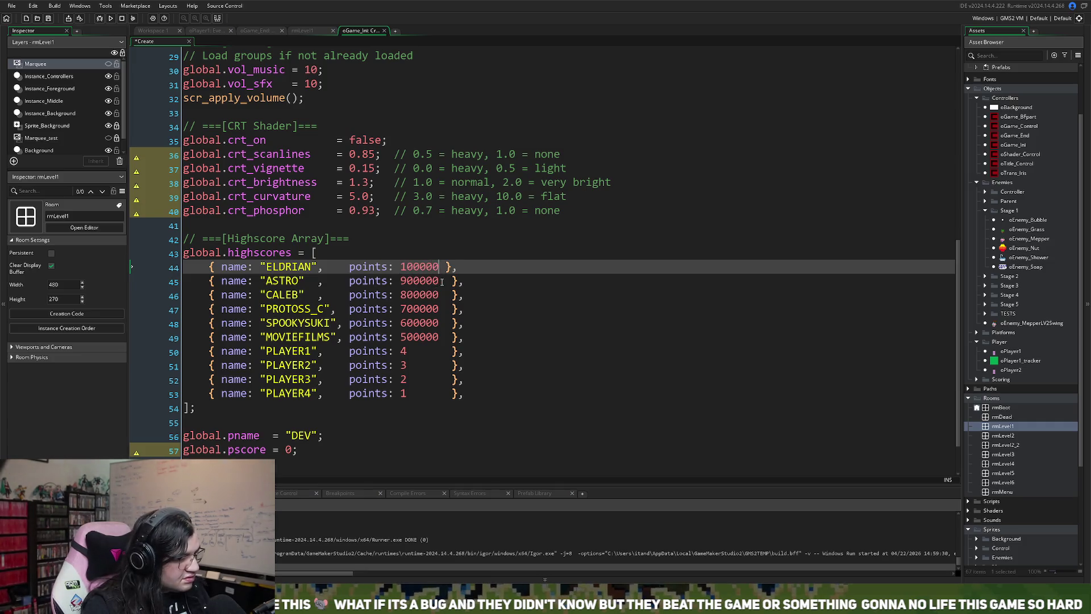
left_click_drag(439, 282, 406, 280)
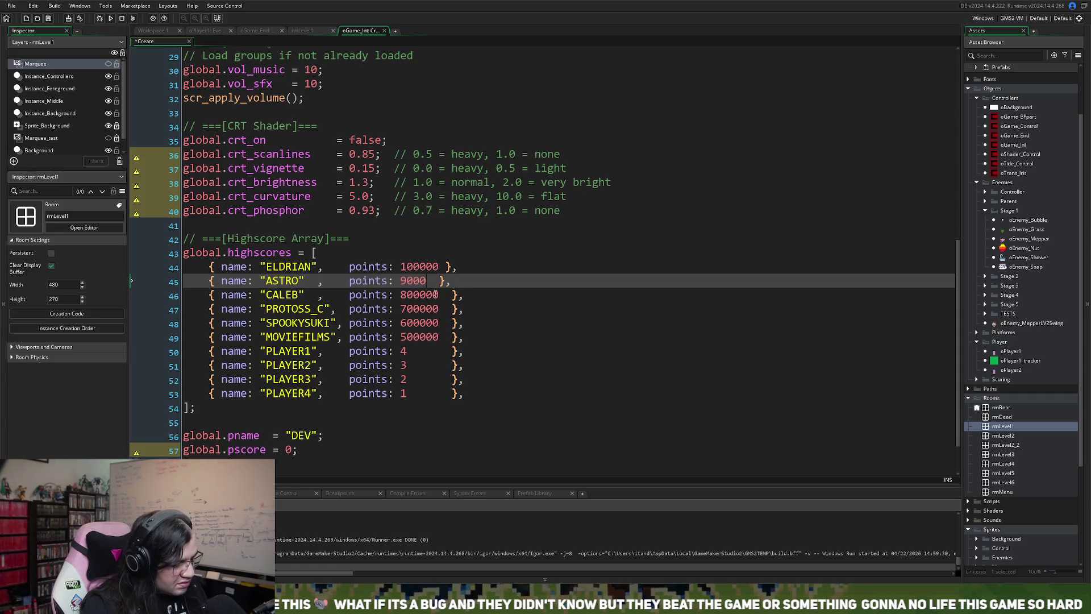
type("0")
left_click(438, 294)
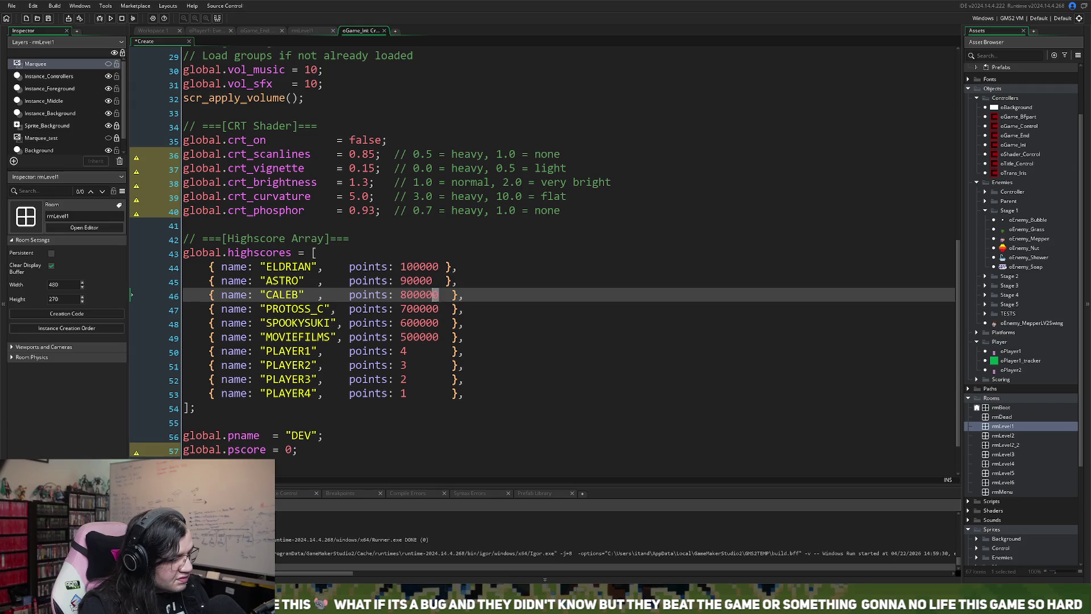
left_click(439, 308)
key("BackSpace")
left_click(437, 322)
left_click(437, 337)
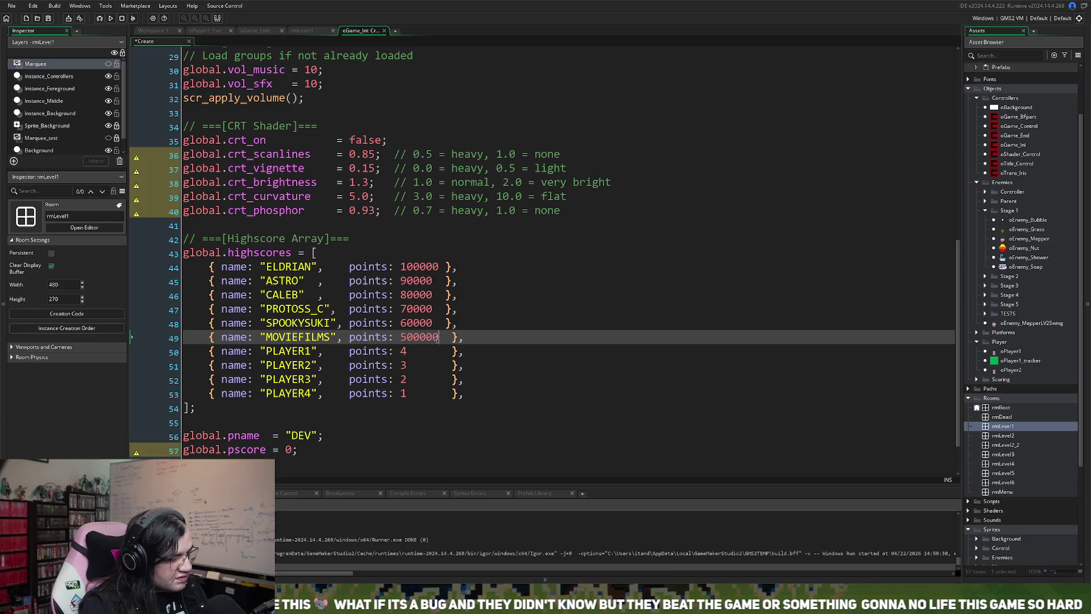
left_click(407, 350)
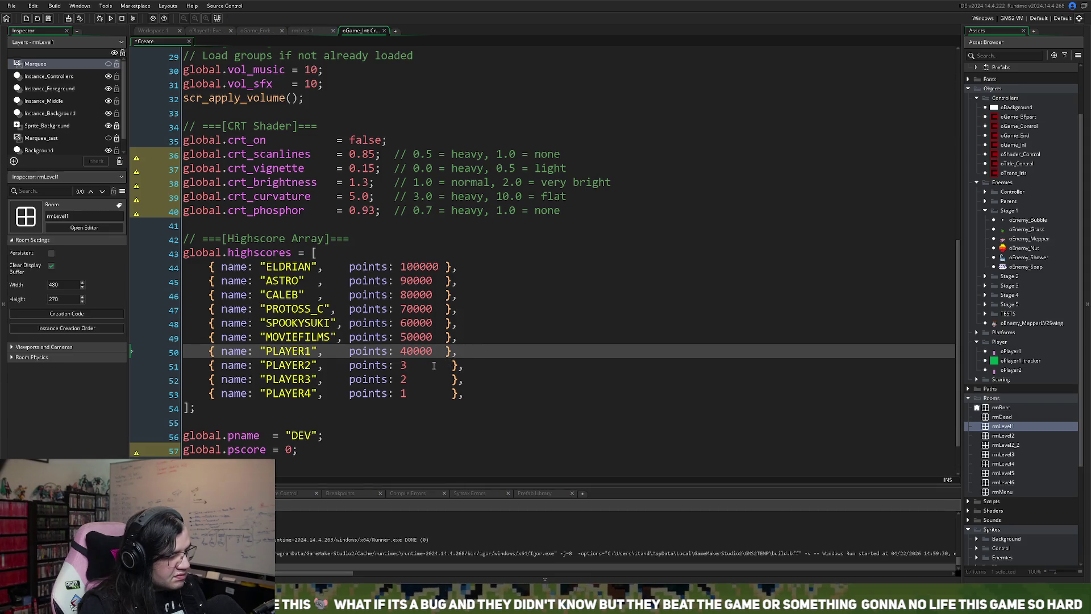
left_click(411, 366)
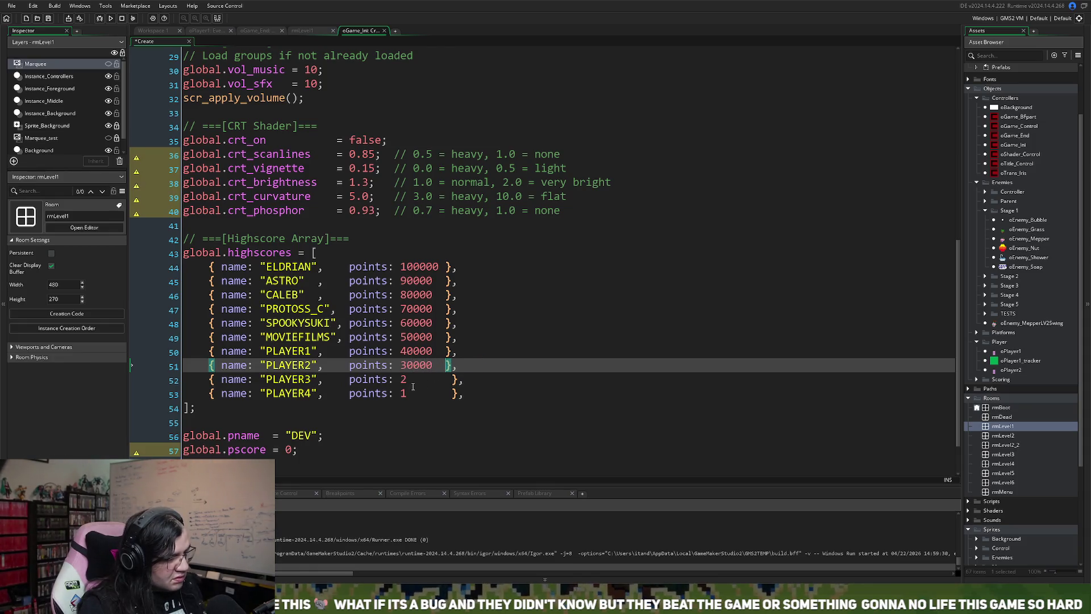
left_click(407, 378)
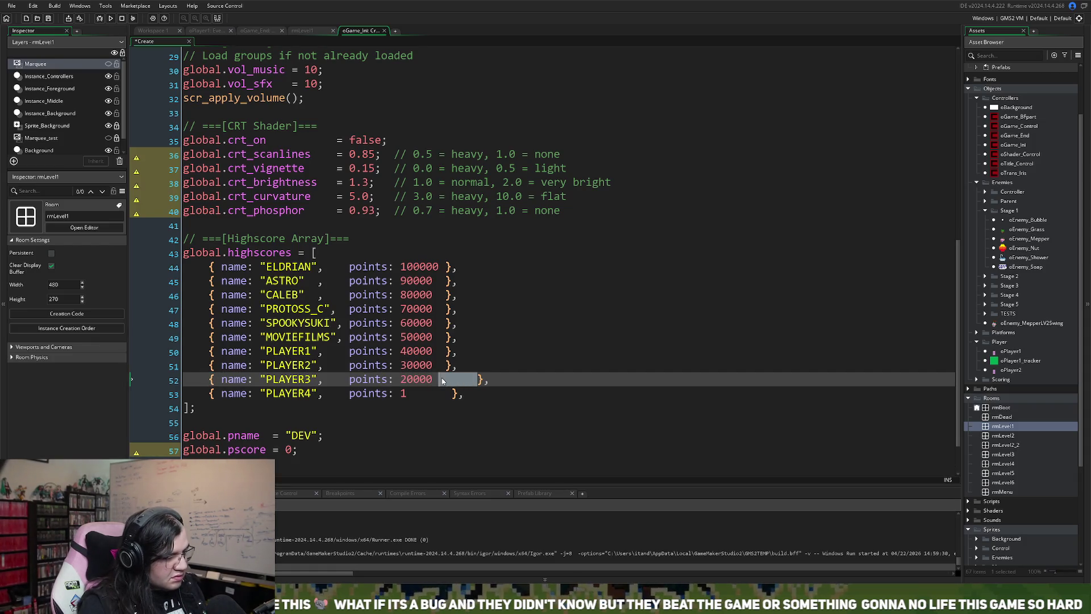
left_click(423, 393)
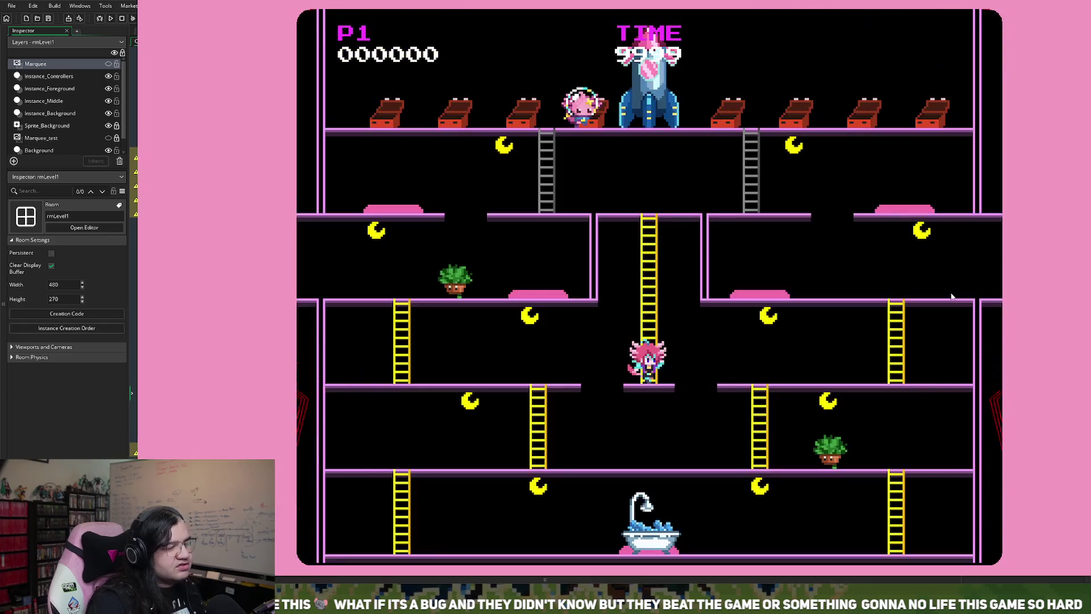
- Climb and jump the gap, dodge the bathtub, and collect coins across the middle-right rooms
key("Up")
key("Right")
key("space")
key("space")
key("space")
key("space")
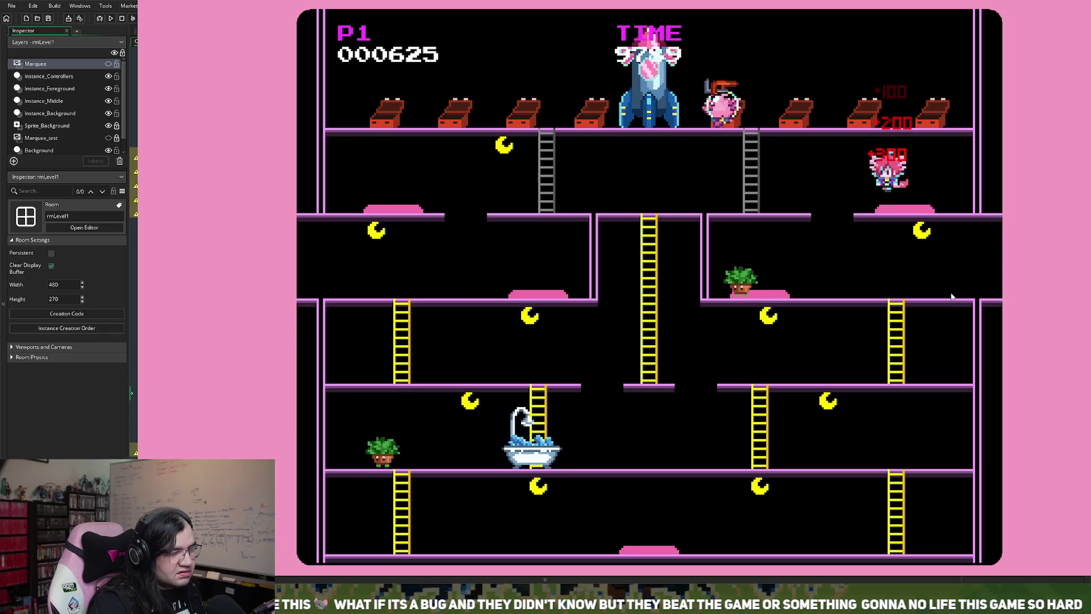
key("Left")
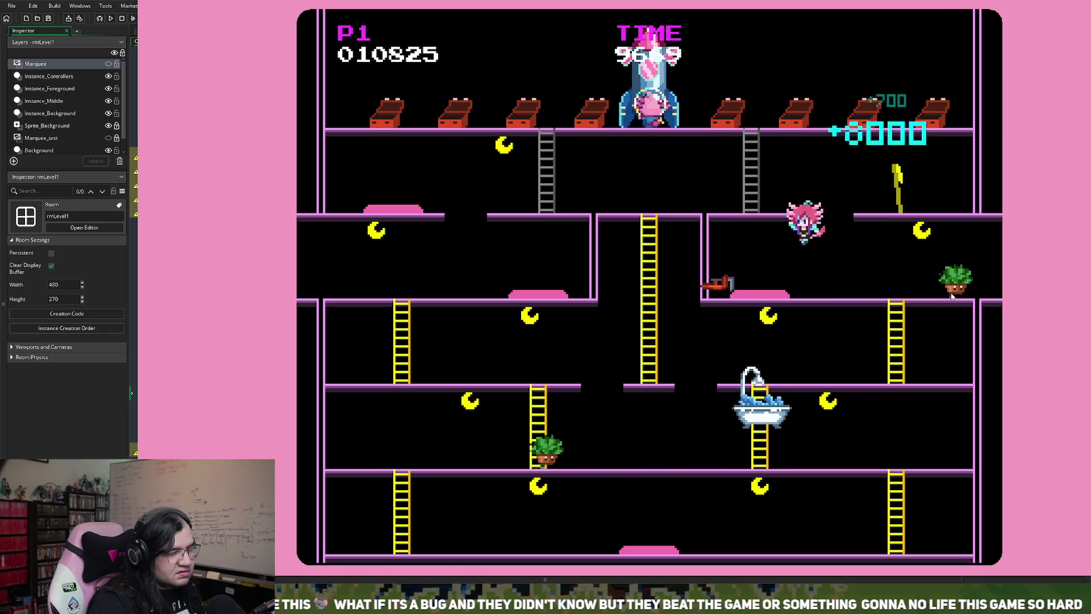
key("space")
key("space")
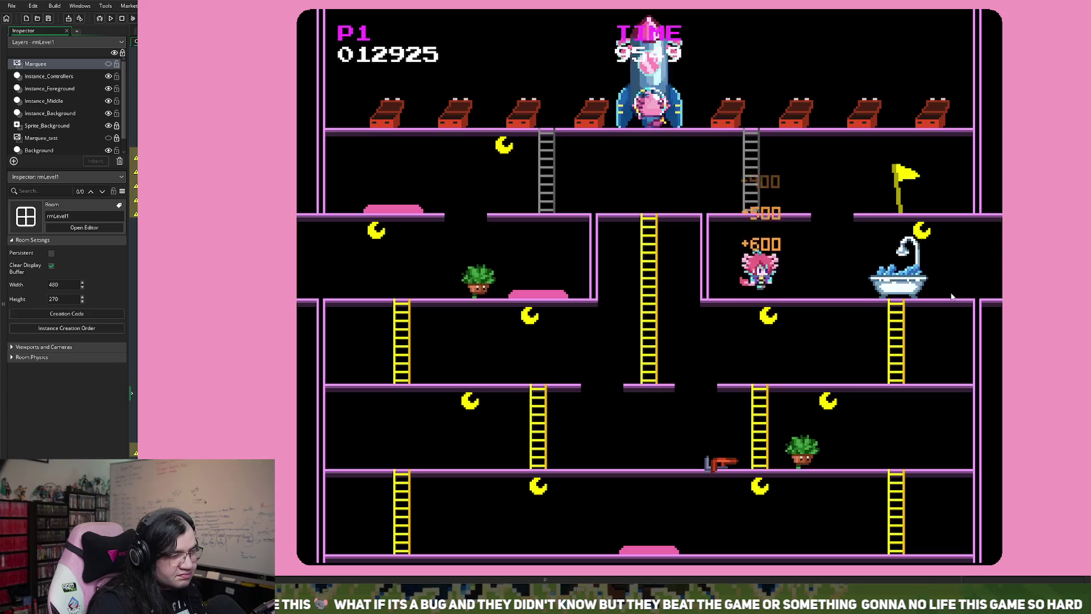
key("Right")
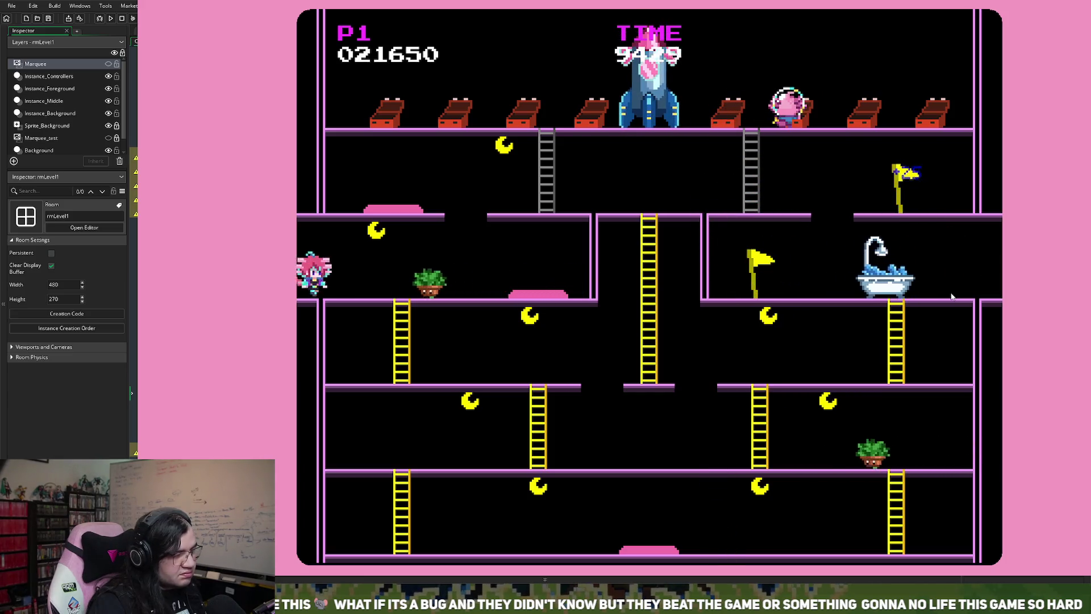
key("Down")
key("Right")
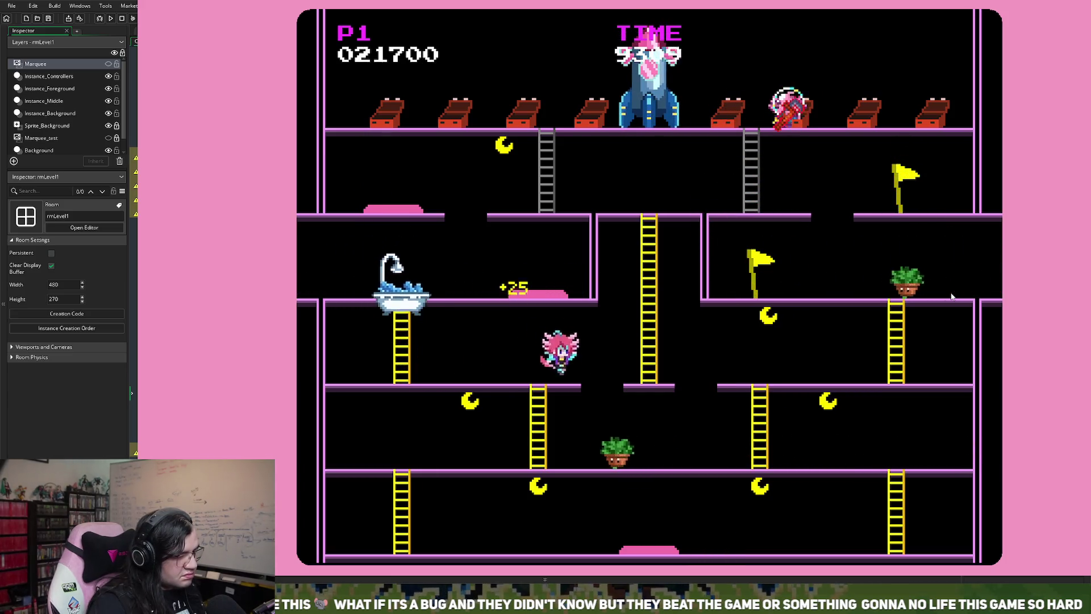
key("Right")
key("Up")
key("Left")
key("Right")
key("Down")
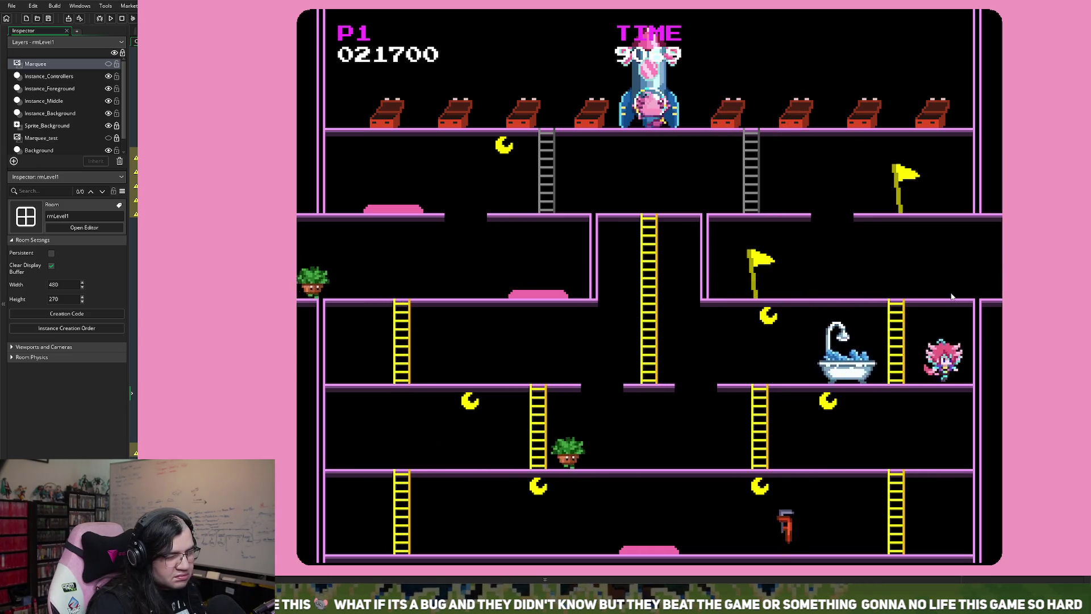
key("Left")
key("Left")
- Score points along the bottom floor, then climb back up and grab the star for 10000 points
key("Down")
key("Right")
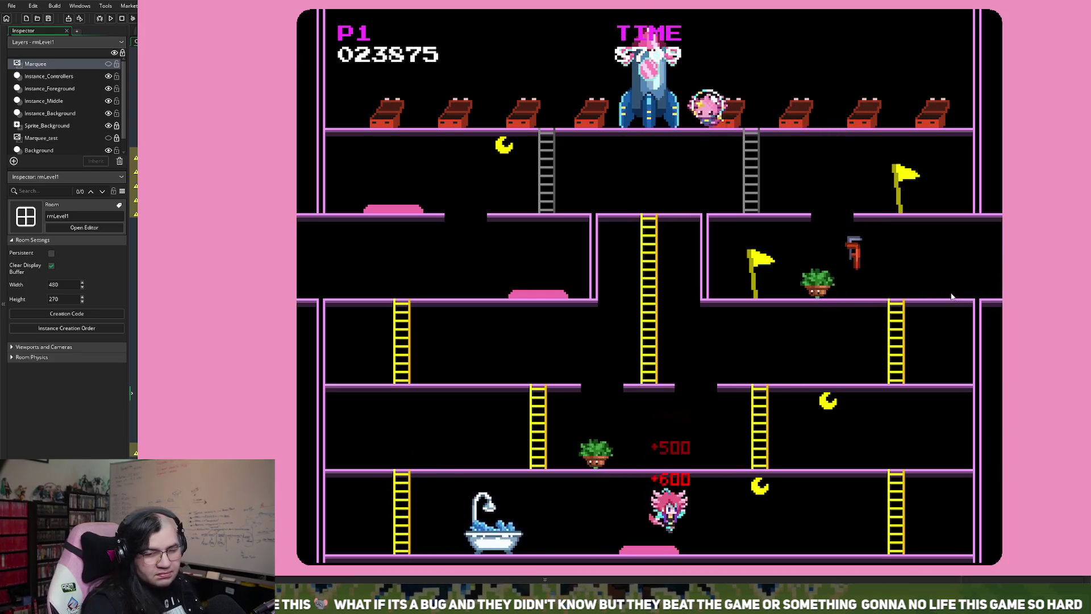
key("Right")
key("Up")
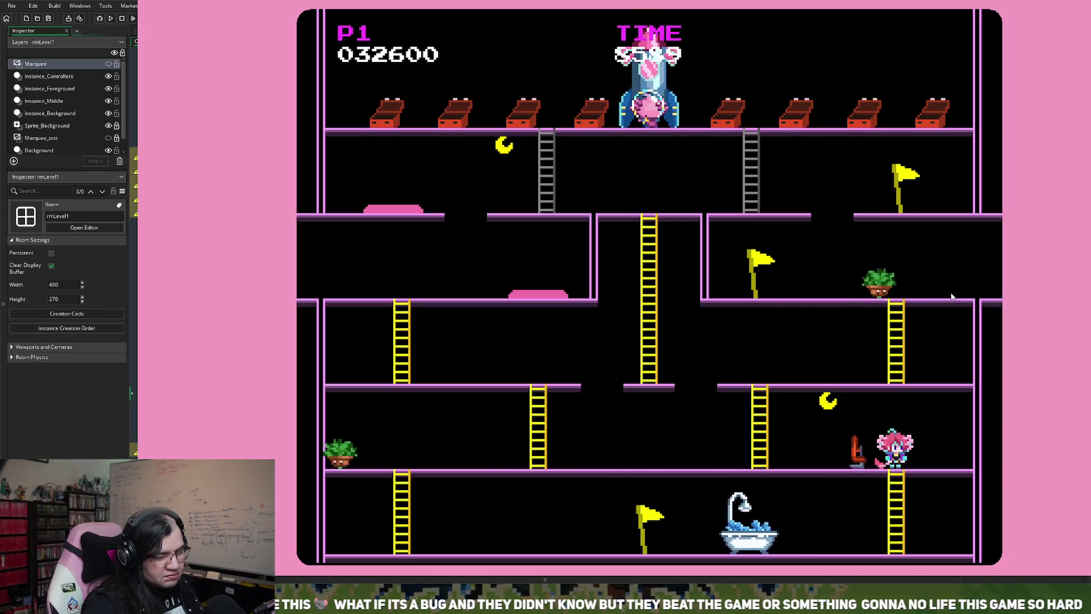
key("Left")
key("Down")
key("Left")
key("Up")
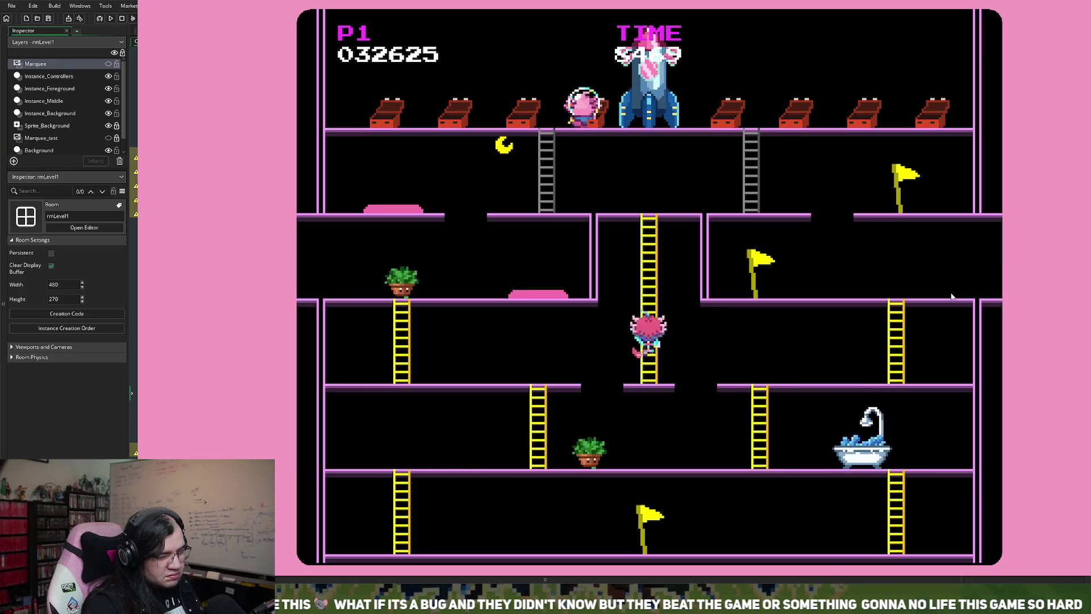
key("Left")
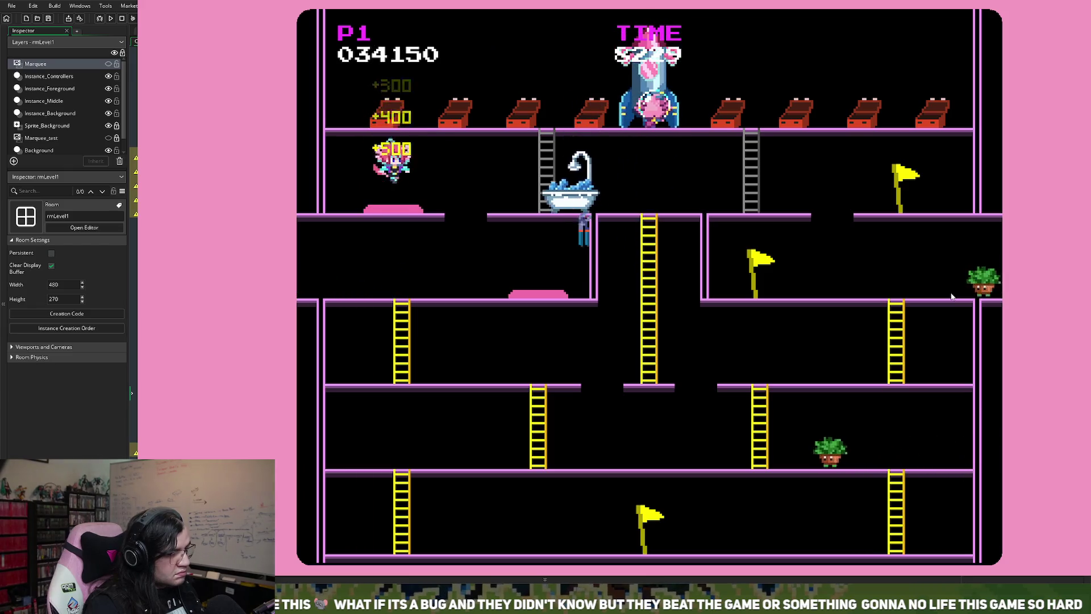
key("Right")
key("Left")
key("Down")
key("Right")
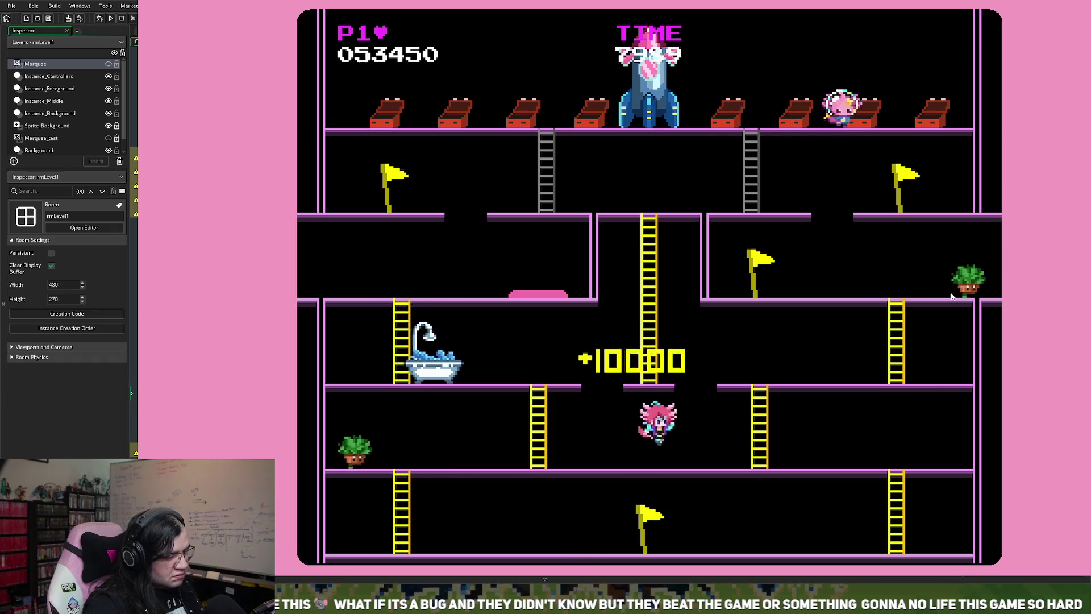
key("Up")
- Climb the central ladder, jump another bathtub, and reach the rocket on the top floor
key("Left")
key("Up")
key("Left")
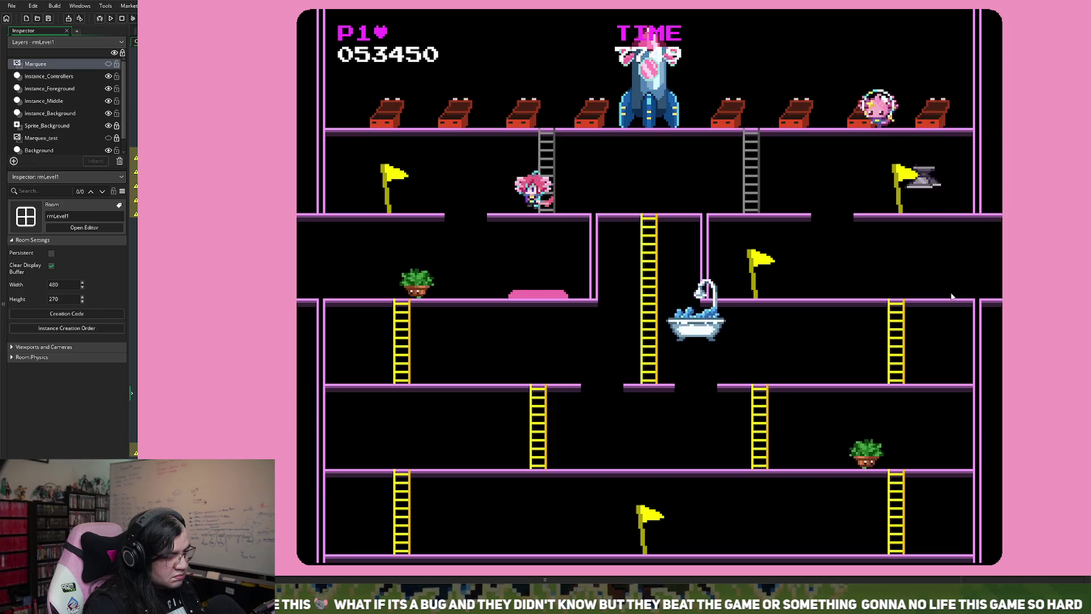
key("Right")
key("space")
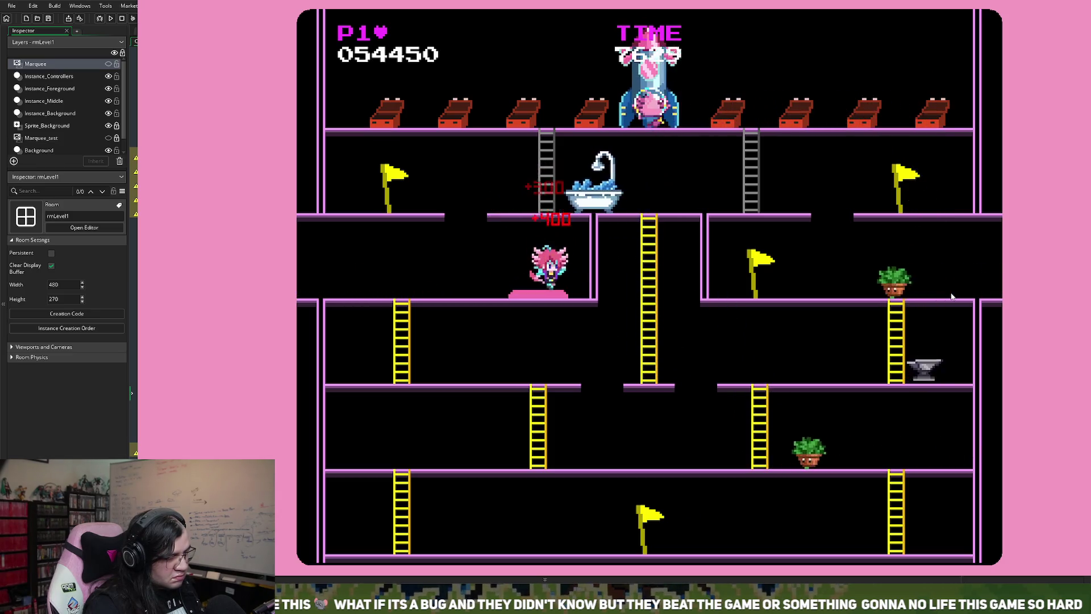
key("Left")
key("Down")
key("Right")
key("Up")
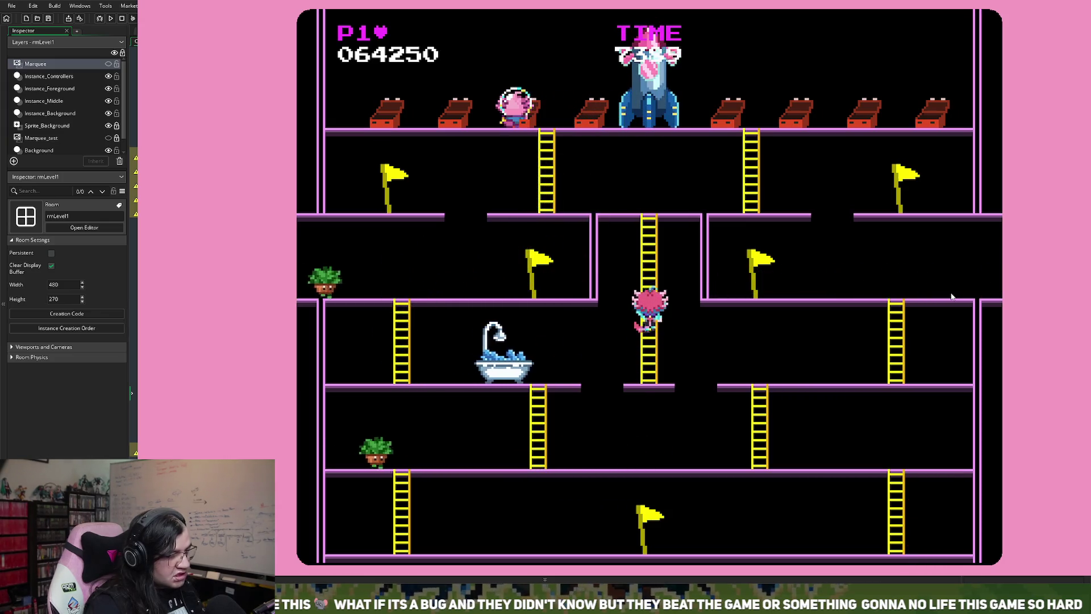
key("Right")
key("Up")
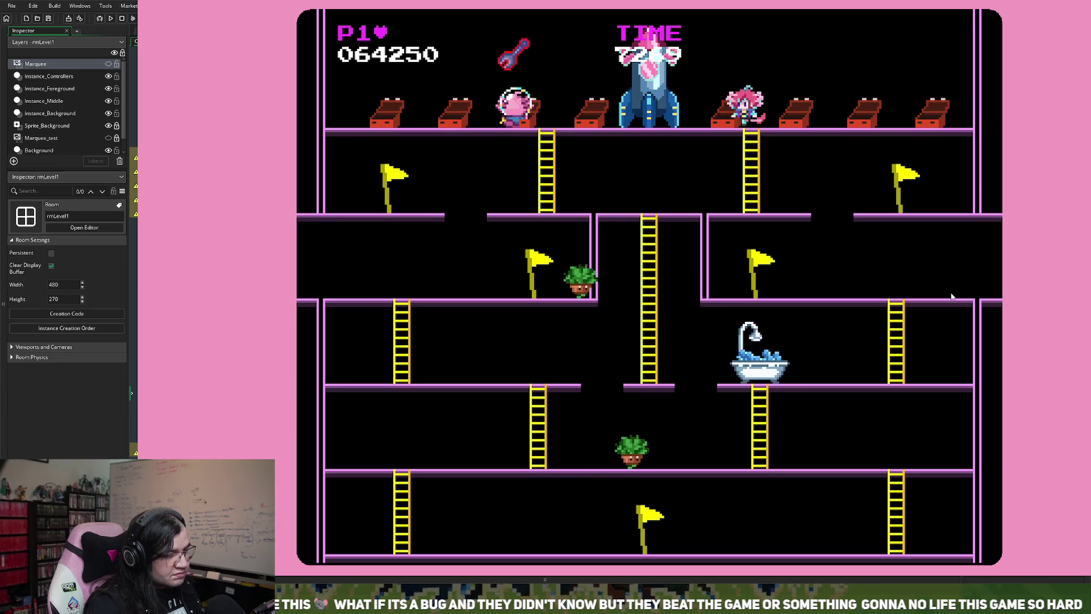
key("Left")
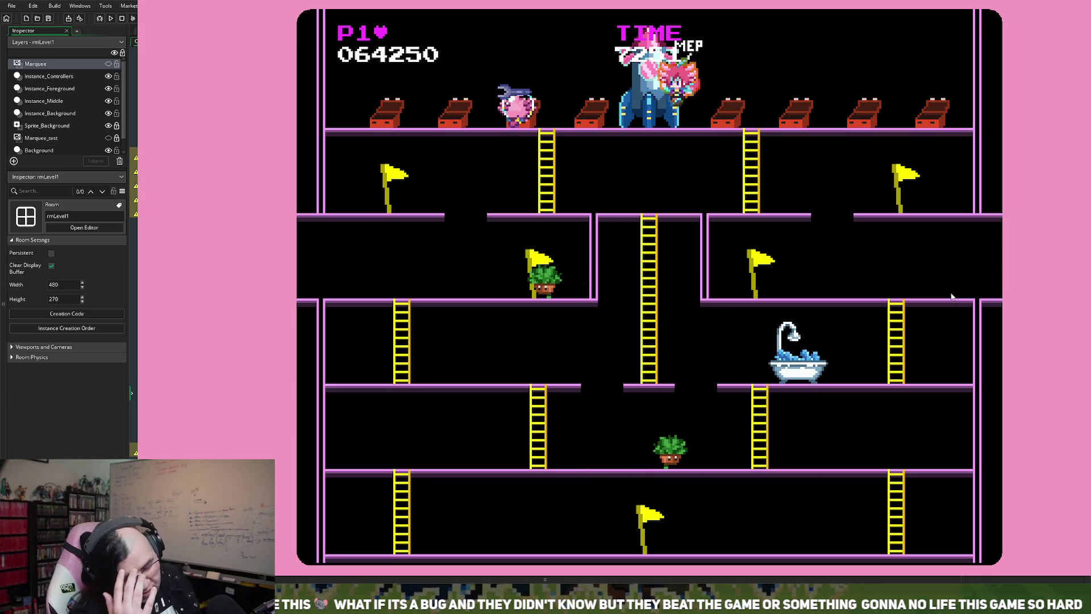